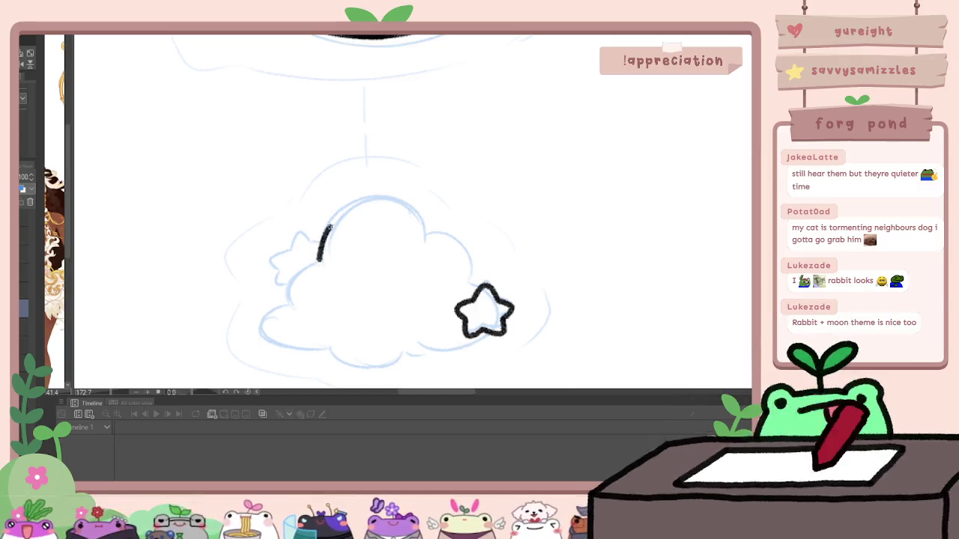
# Step: Ink the cloud's top arc, left side and bottom edge, undoing the first attempts
pyautogui.moveTo(429, 226); pyautogui.dragTo(454, 244)
pyautogui.hotkey('ctrl', 'z')
pyautogui.hotkey('ctrl', 'z')
pyautogui.moveTo(319, 261)
pyautogui.mouseDown()
pyautogui.moveTo(317, 251)
pyautogui.moveTo(397, 202)
pyautogui.moveTo(446, 249)
pyautogui.mouseUp()
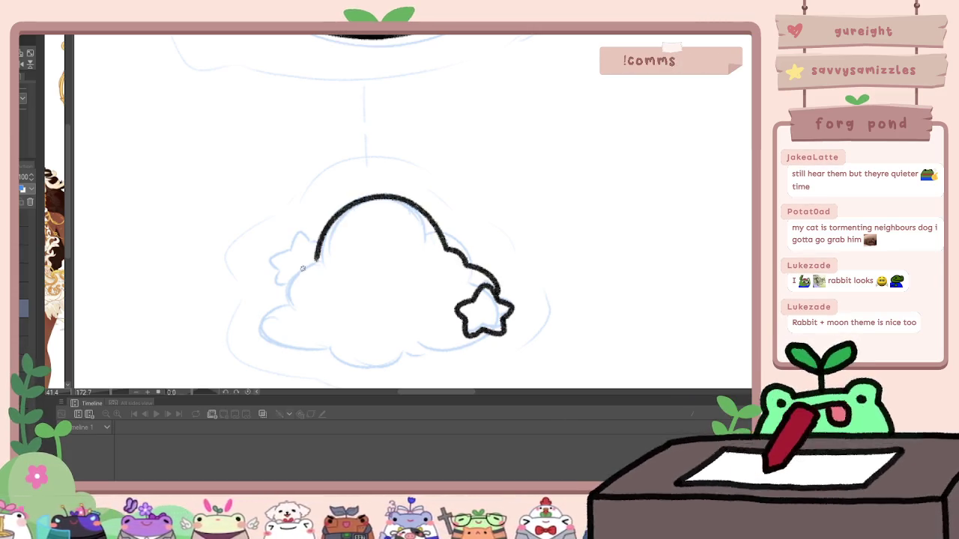
pyautogui.moveTo(298, 275); pyautogui.dragTo(252, 329)
pyautogui.moveTo(339, 360); pyautogui.dragTo(469, 353)
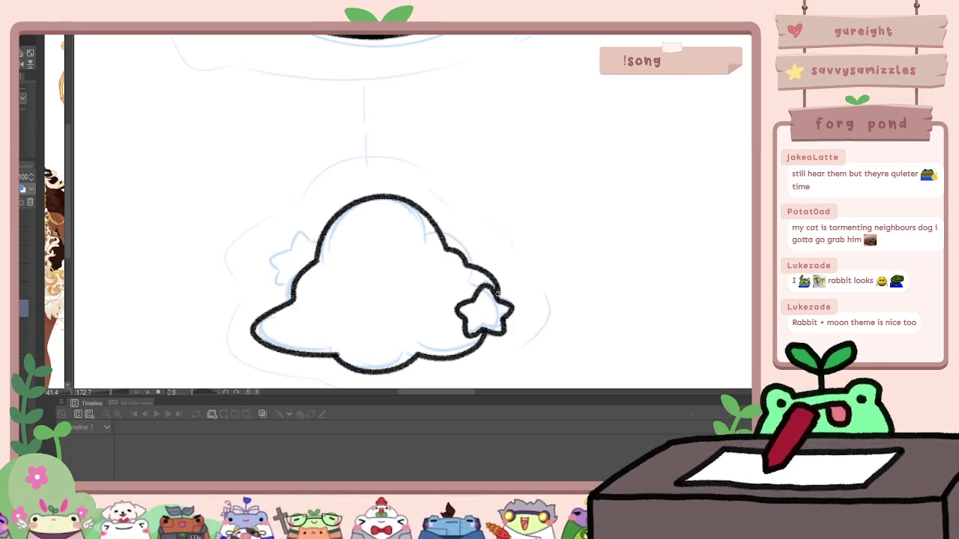
pyautogui.hotkey('ctrl', 'z')
pyautogui.hotkey('ctrl', 'z')
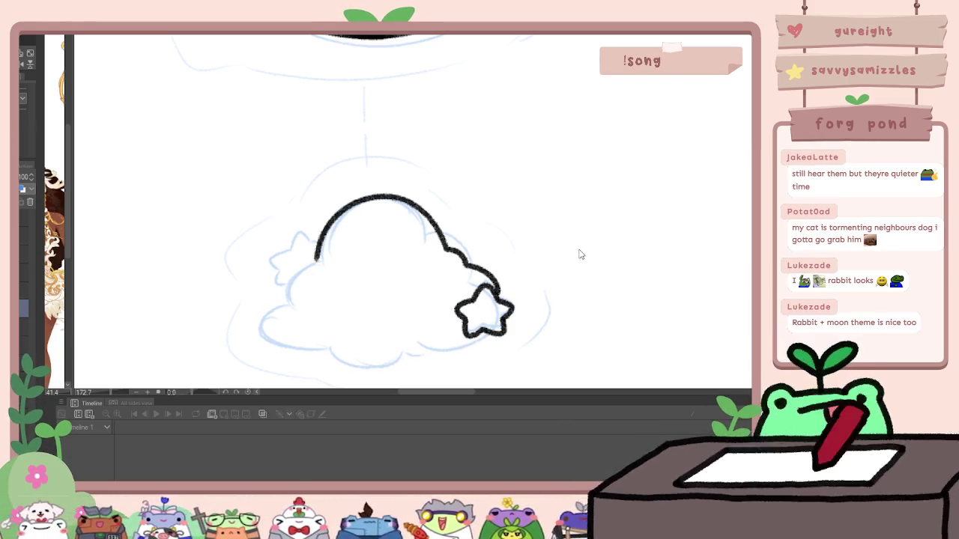
pyautogui.hotkey('ctrl', 'z')
# Step: Redraw the cloud outline with its right bump reaching the star, and finish the left star
pyautogui.moveTo(322, 264)
pyautogui.mouseDown()
pyautogui.moveTo(324, 246)
pyautogui.moveTo(396, 203)
pyautogui.moveTo(426, 227)
pyautogui.moveTo(302, 270)
pyautogui.mouseUp()
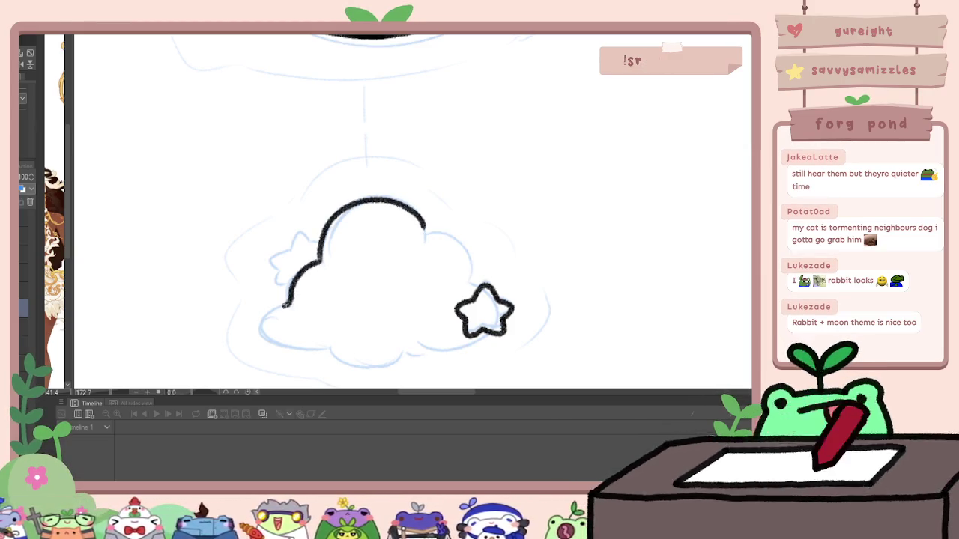
pyautogui.moveTo(283, 305); pyautogui.dragTo(309, 350)
pyautogui.moveTo(360, 369)
pyautogui.mouseDown()
pyautogui.moveTo(442, 358)
pyautogui.moveTo(485, 336)
pyautogui.mouseUp()
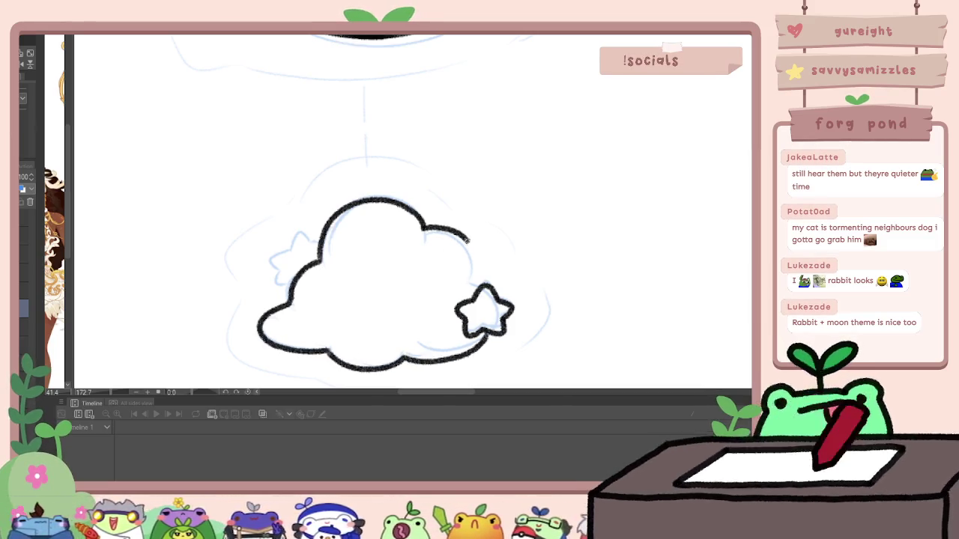
pyautogui.hotkey('ctrl', 'z')
pyautogui.moveTo(474, 258); pyautogui.dragTo(513, 296)
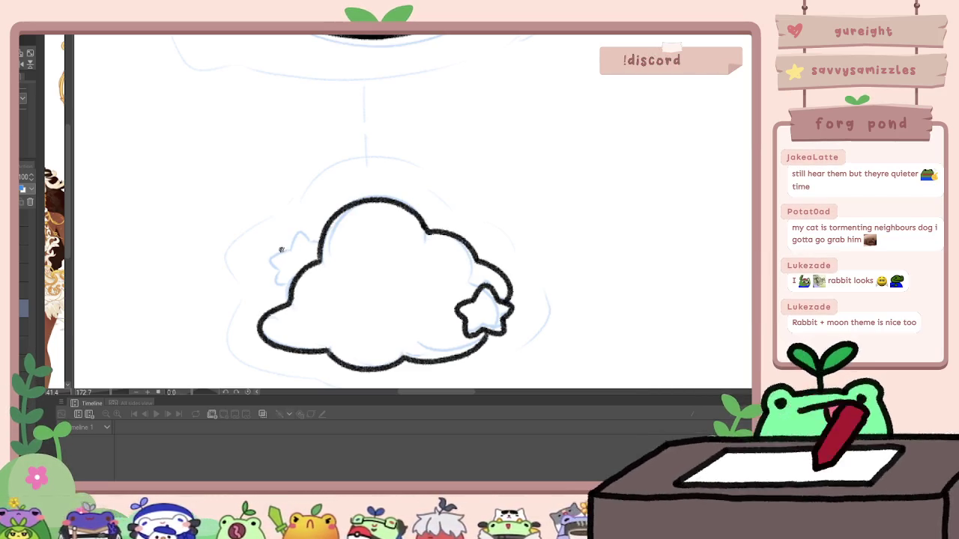
pyautogui.moveTo(274, 267); pyautogui.dragTo(292, 283)
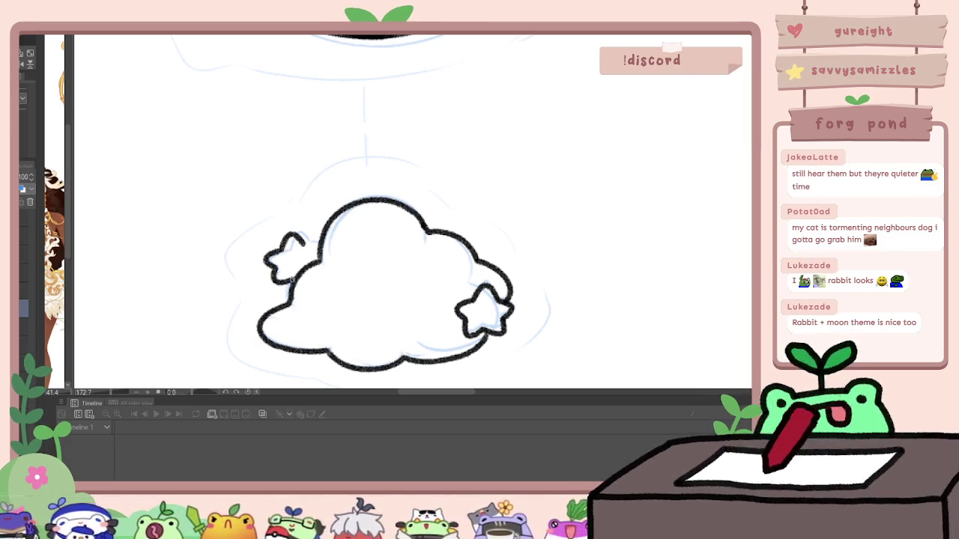
pyautogui.scroll(-5, 307, 218)
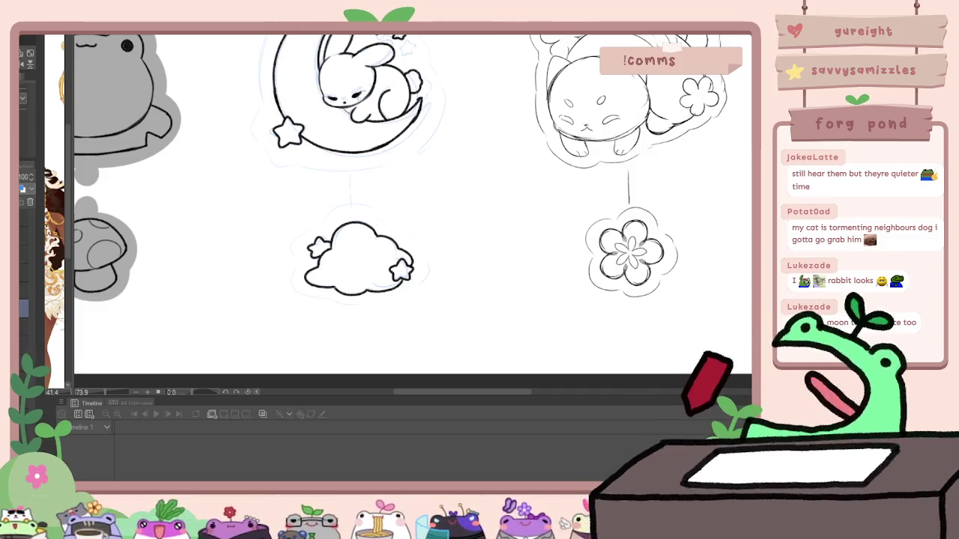
pyautogui.hotkey('ctrl', 'Tab')
pyautogui.scroll(1, 450, 135)
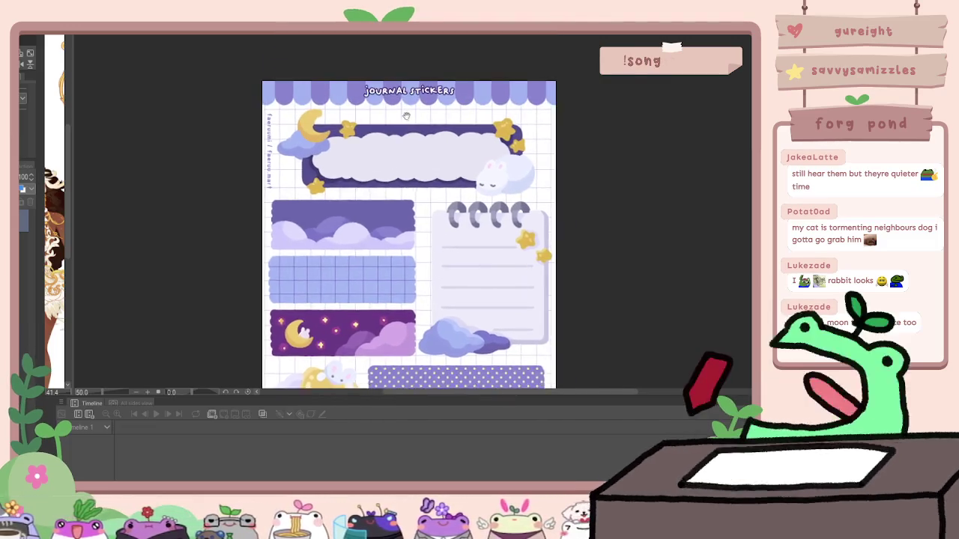
pyautogui.scroll(2, 419, 139)
pyautogui.scroll(1, 390, 143)
pyautogui.scroll(1, 373, 147)
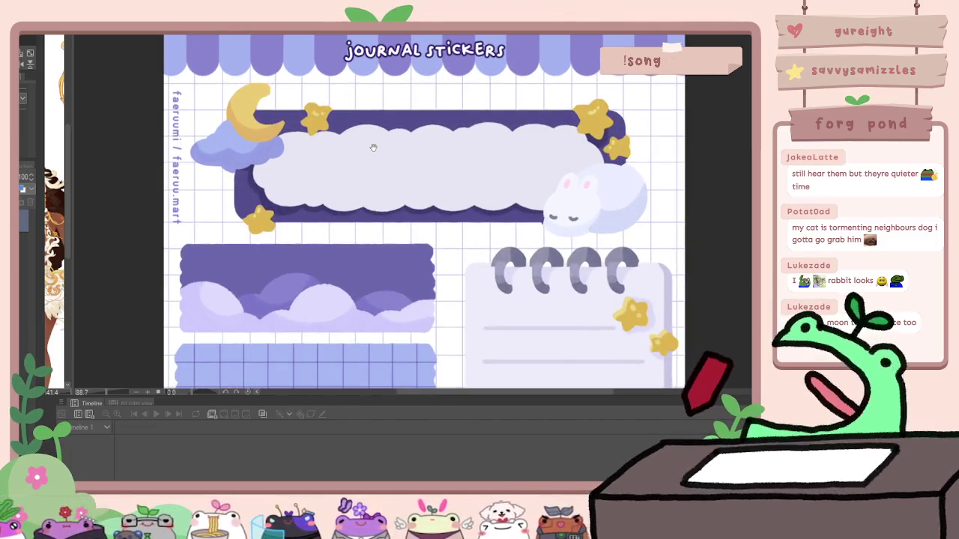
pyautogui.moveTo(373, 148); pyautogui.dragTo(430, 60)
pyautogui.moveTo(214, 344); pyautogui.dragTo(206, 191)
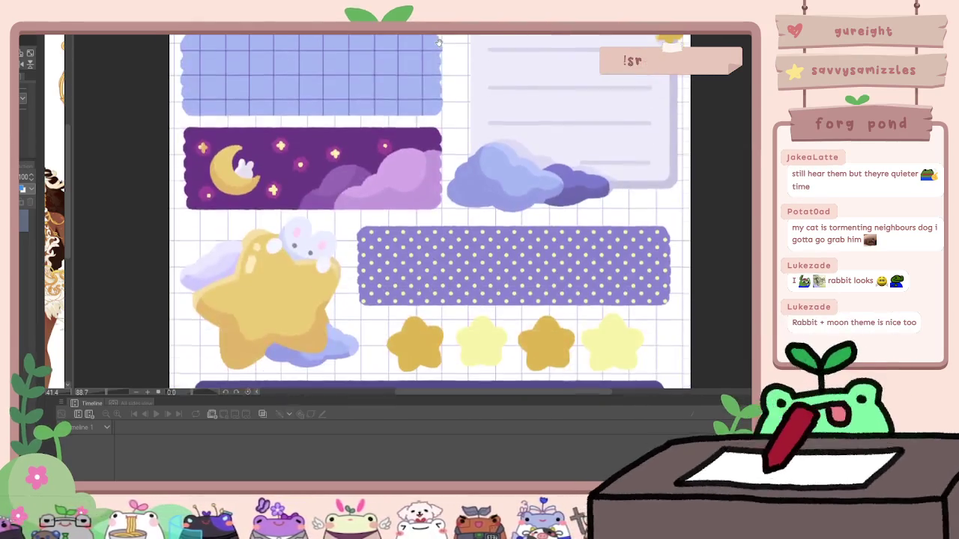
pyautogui.scroll(2, 203, 191)
pyautogui.scroll(2, 203, 191)
pyautogui.scroll(2, 203, 191)
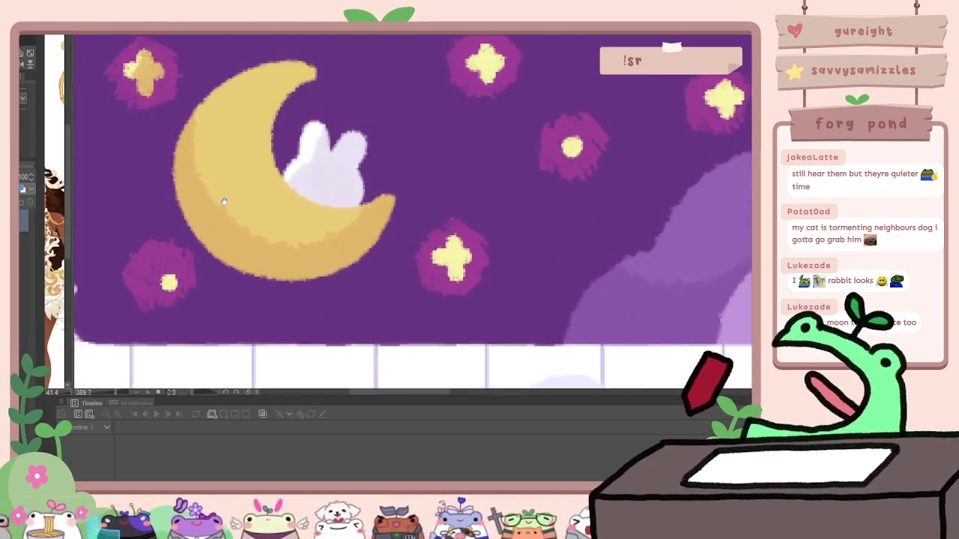
pyautogui.scroll(1, 203, 191)
pyautogui.moveTo(239, 196)
pyautogui.mouseDown()
pyautogui.moveTo(390, 244)
pyautogui.moveTo(347, 103)
pyautogui.mouseUp()
pyautogui.scroll(-3, 419, 230)
pyautogui.scroll(-2, 420, 231)
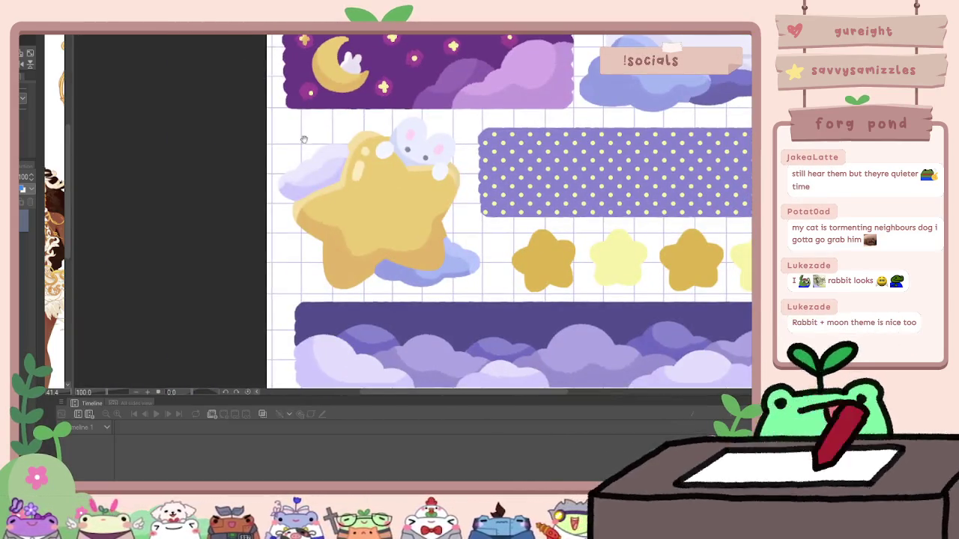
pyautogui.moveTo(304, 140); pyautogui.dragTo(305, 223)
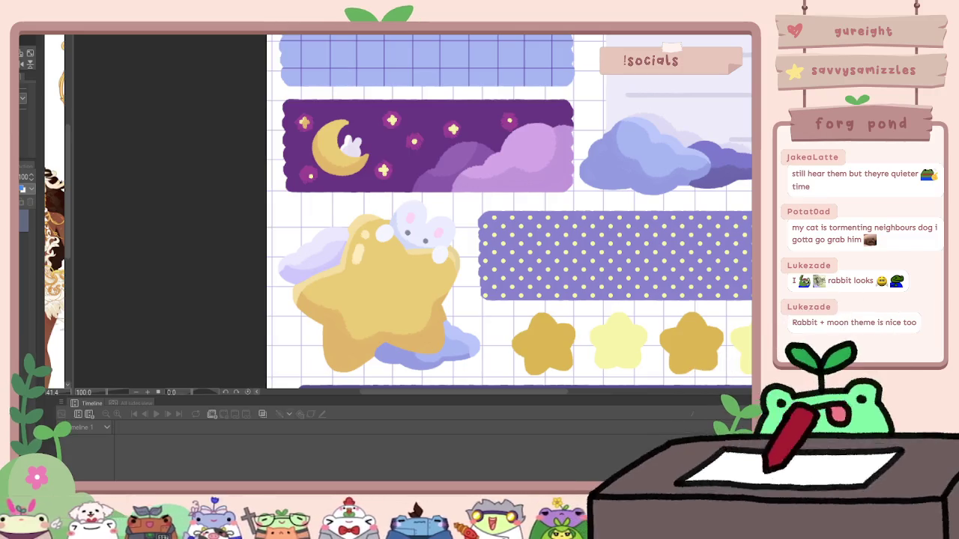
pyautogui.hotkey('ctrl', 'Tab')
pyautogui.moveTo(397, 164)
pyautogui.mouseDown()
pyautogui.moveTo(398, 246)
pyautogui.moveTo(448, 250)
pyautogui.mouseUp()
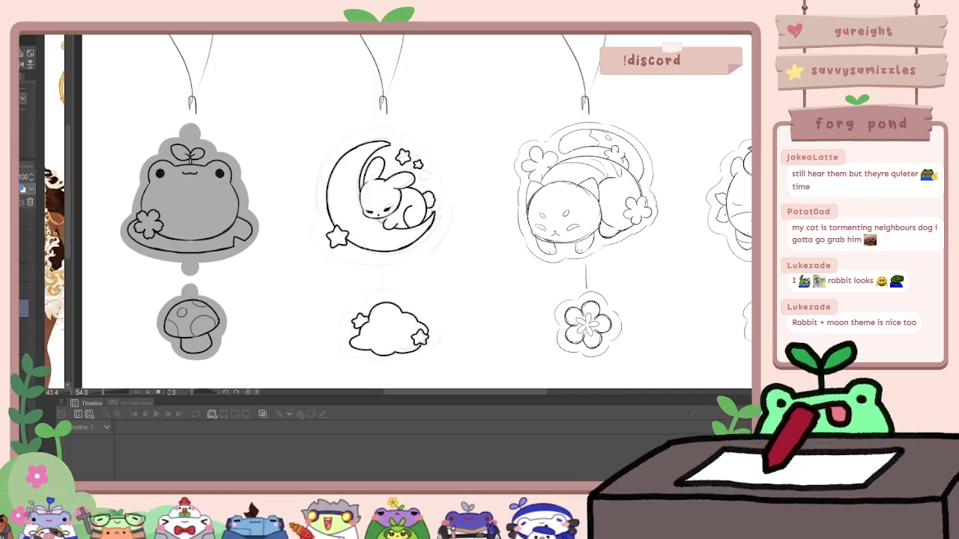
# Step: Lasso the cloud charm and nudge it a few pixels left, then deselect
pyautogui.moveTo(345, 283)
pyautogui.mouseDown()
pyautogui.moveTo(321, 338)
pyautogui.moveTo(446, 252)
pyautogui.mouseUp()
pyautogui.hotkey('ctrl', 't')
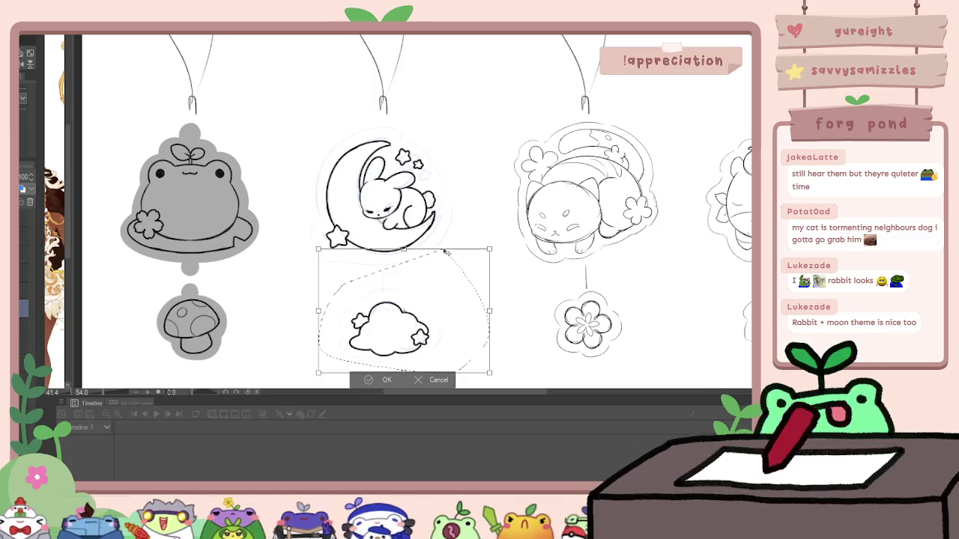
pyautogui.press('Left')
pyautogui.press('Left')
pyautogui.press('Left')
pyautogui.press('Right')
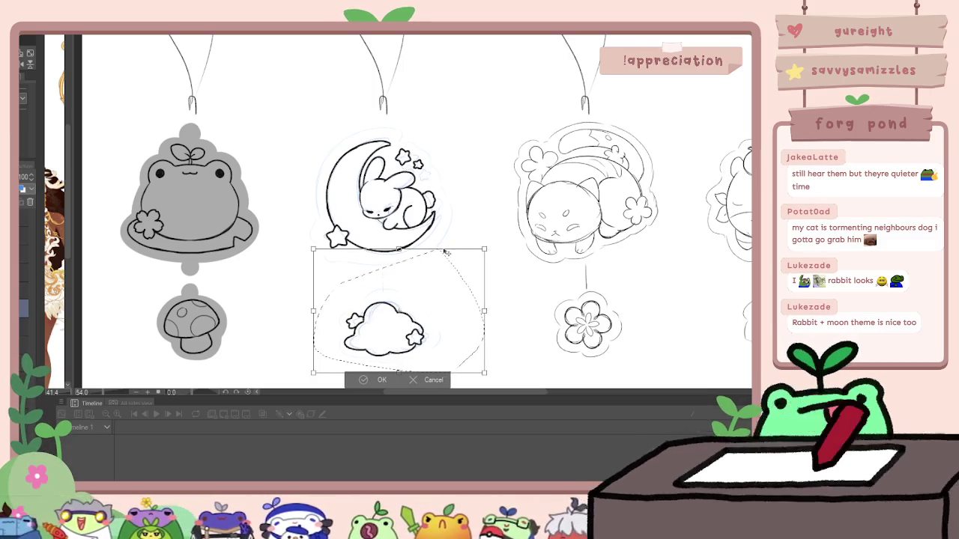
pyautogui.press('Return')
pyautogui.hotkey('ctrl', 'd')
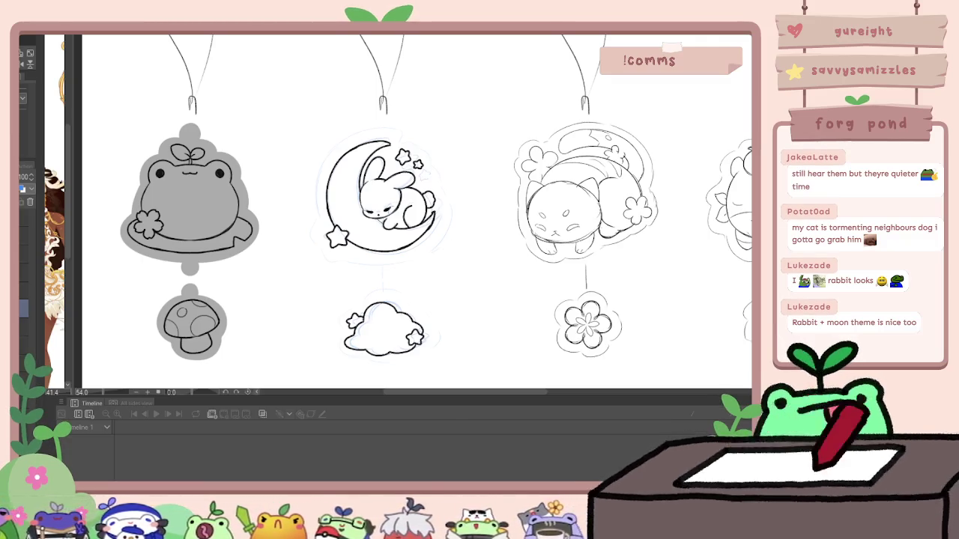
pyautogui.moveTo(511, 306); pyautogui.dragTo(472, 306)
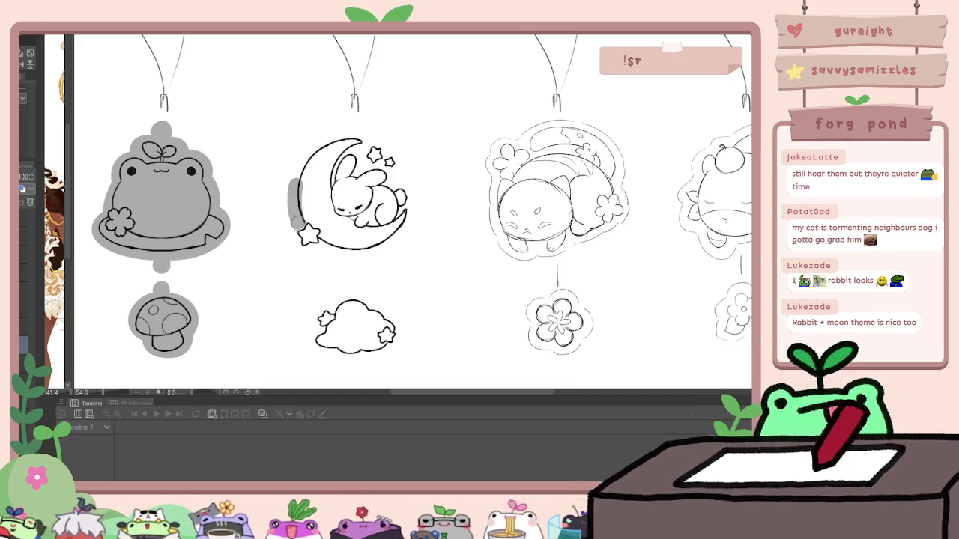
# Step: Paint grey backing behind the moon crescent, the rabbit, a hanging tab and the cloud
pyautogui.moveTo(298, 177); pyautogui.dragTo(352, 138)
pyautogui.hotkey('ctrl', 'z')
pyautogui.moveTo(300, 196)
pyautogui.mouseDown()
pyautogui.moveTo(311, 168)
pyautogui.moveTo(348, 139)
pyautogui.moveTo(384, 166)
pyautogui.moveTo(391, 203)
pyautogui.mouseUp()
pyautogui.moveTo(301, 233)
pyautogui.mouseDown()
pyautogui.moveTo(390, 238)
pyautogui.moveTo(358, 189)
pyautogui.moveTo(361, 225)
pyautogui.moveTo(390, 224)
pyautogui.moveTo(346, 127)
pyautogui.mouseUp()
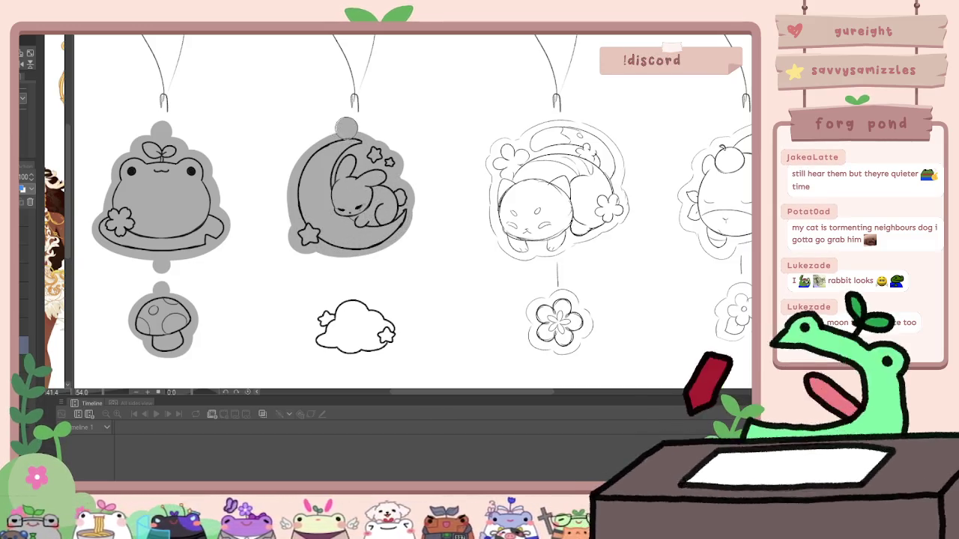
pyautogui.moveTo(351, 249)
pyautogui.mouseDown()
pyautogui.moveTo(341, 320)
pyautogui.moveTo(317, 330)
pyautogui.moveTo(319, 349)
pyautogui.moveTo(366, 346)
pyautogui.moveTo(352, 315)
pyautogui.moveTo(390, 330)
pyautogui.moveTo(352, 293)
pyautogui.mouseUp()
pyautogui.scroll(-2, 499, 183)
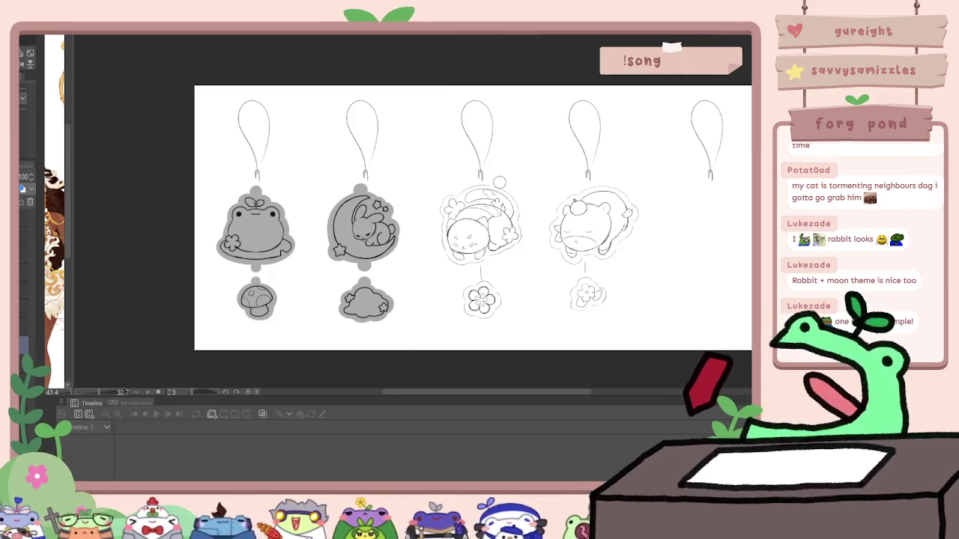
# Step: Look over the sticker sheet document, then return to the charm sheet
pyautogui.hotkey('ctrl', 'Tab')
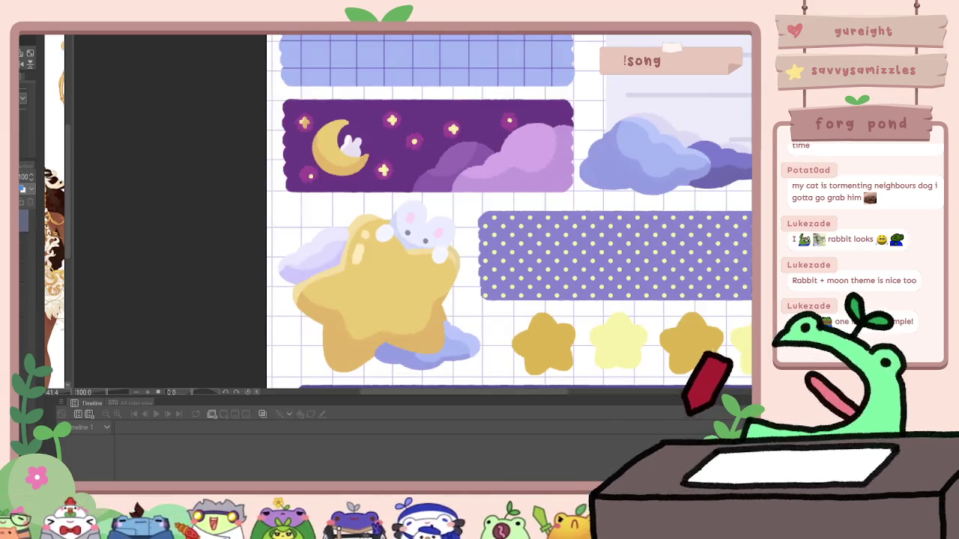
pyautogui.scroll(-2, 545, 210)
pyautogui.scroll(-3, 544, 210)
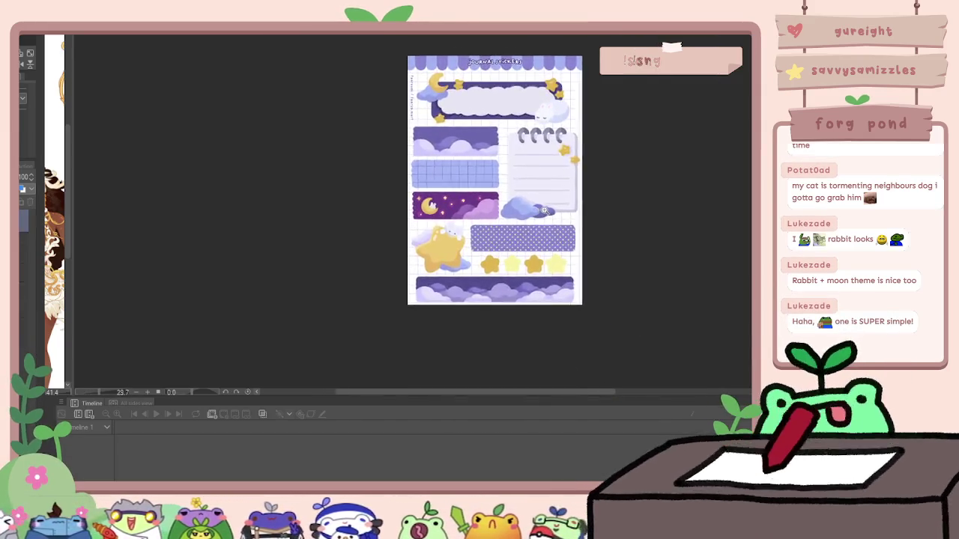
pyautogui.scroll(1, 458, 281)
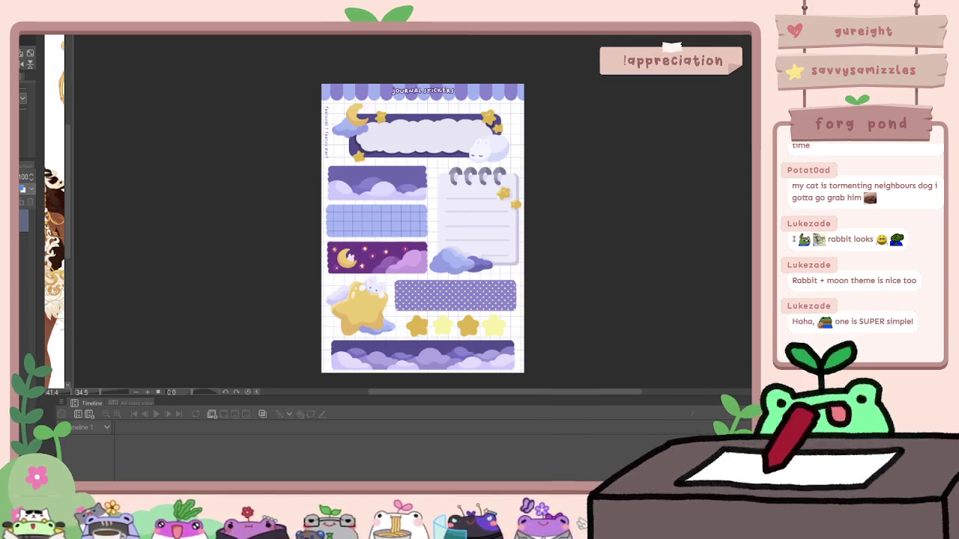
pyautogui.hotkey('ctrl', 'Tab')
pyautogui.hotkey('ctrl', 'Tab')
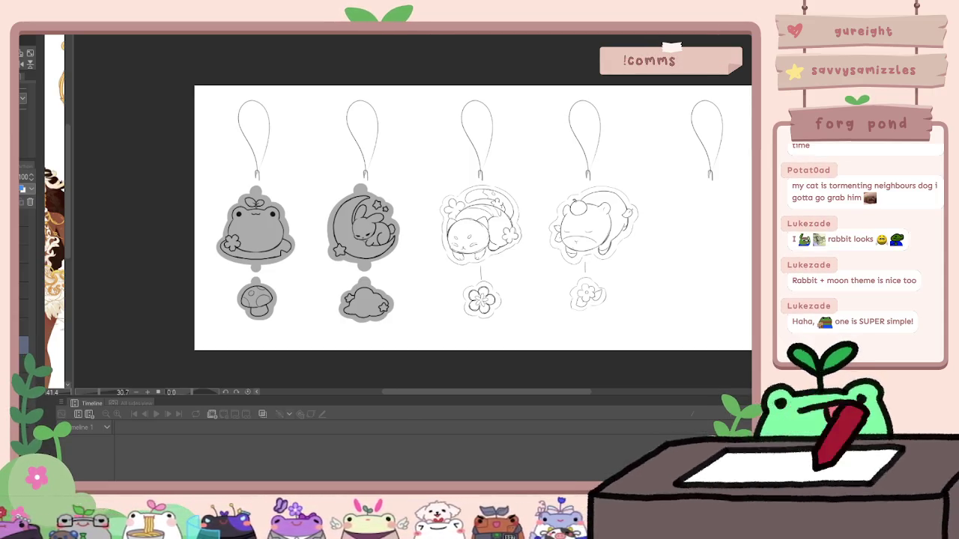
# Step: Compare the sheet with and without grey backing, then fade the cat sketch layer to pale blue
pyautogui.hotkey('ctrl', 'z')
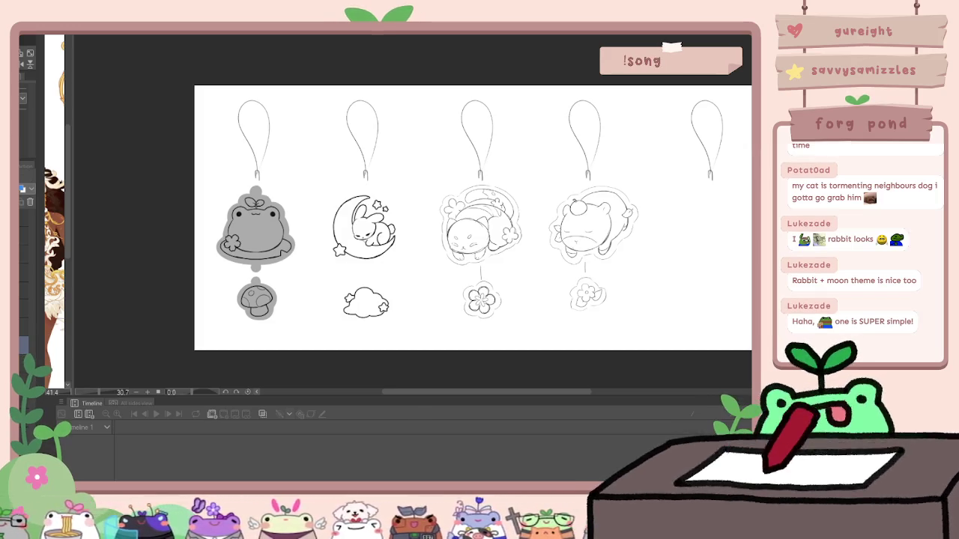
pyautogui.hotkey('ctrl', 'y')
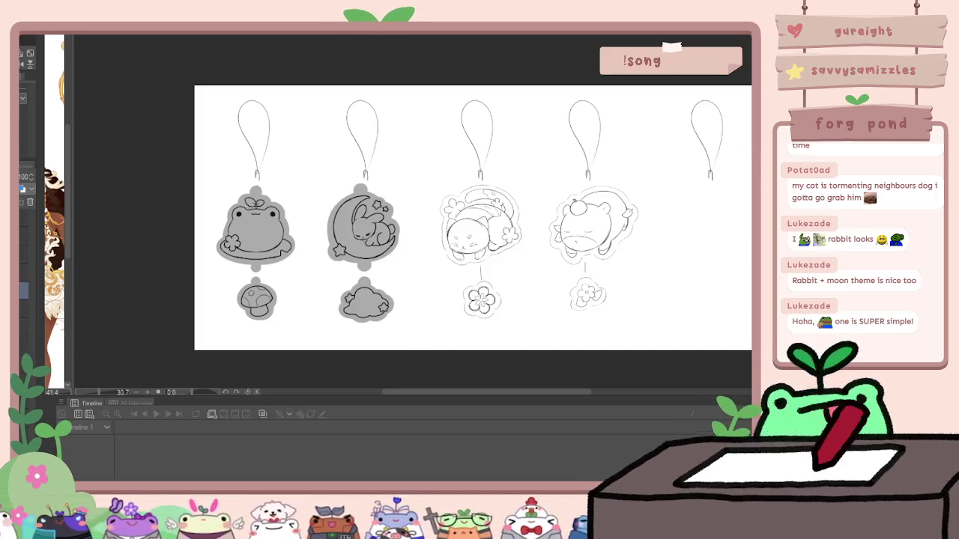
pyautogui.click(22, 273)
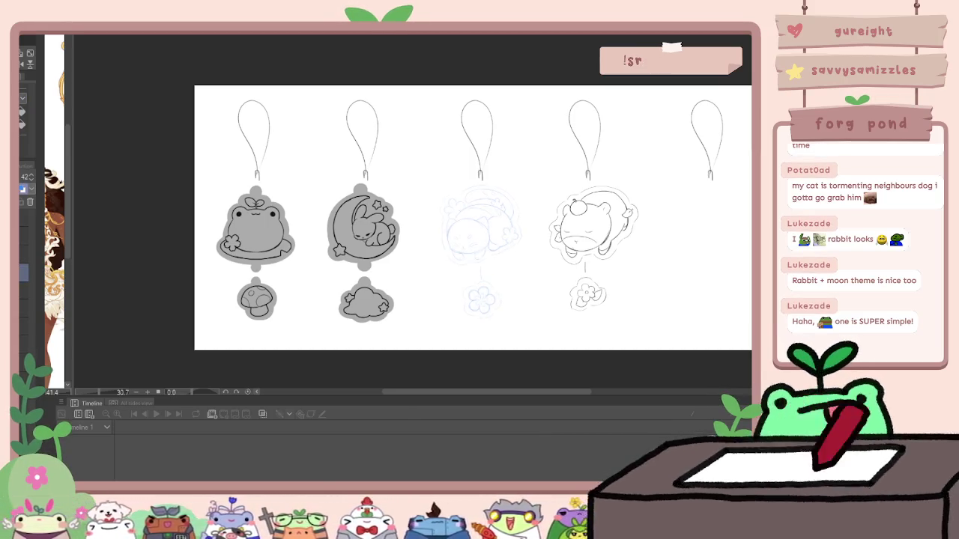
pyautogui.click(518, 236)
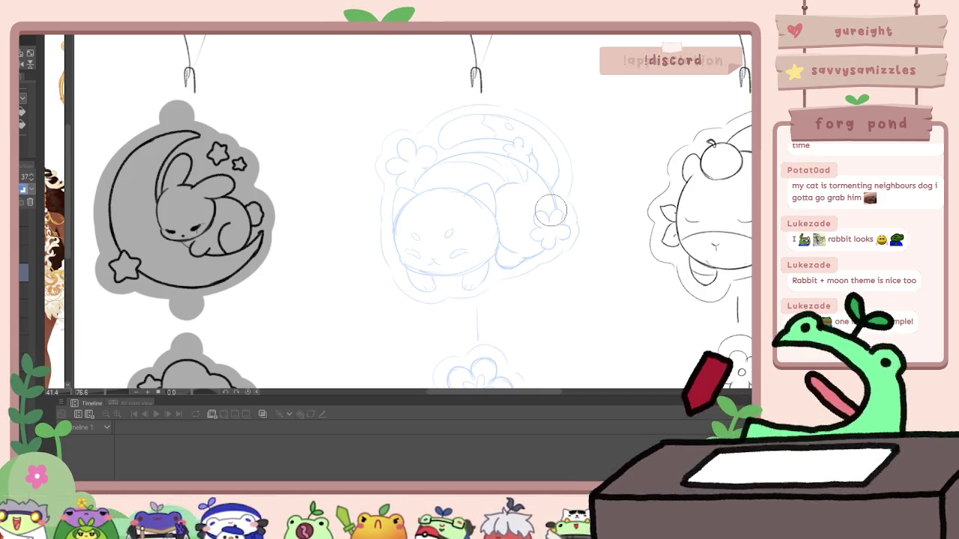
# Step: Ink both cat ears at brush size 100, redrawing the left ear, then go to the bread sheet
pyautogui.scroll(3, 551, 212)
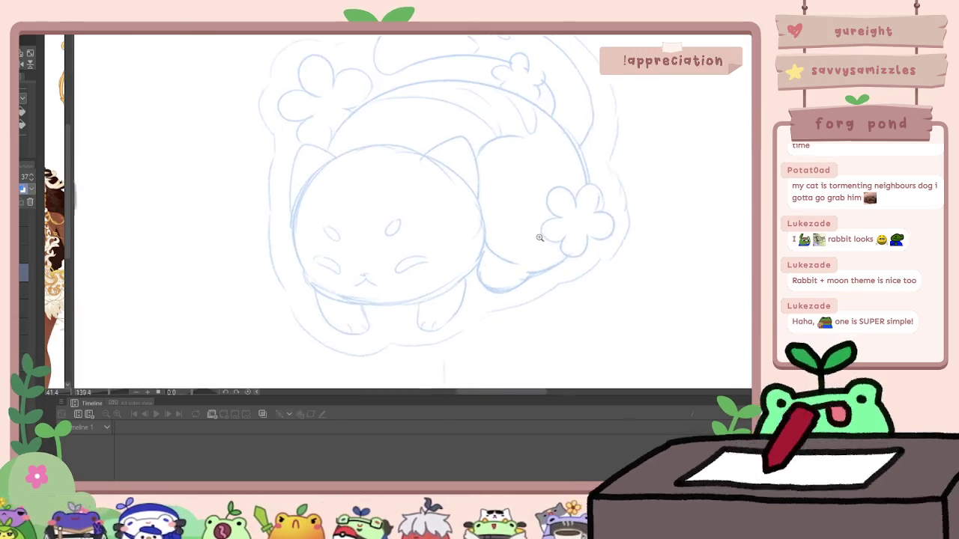
pyautogui.press('e')
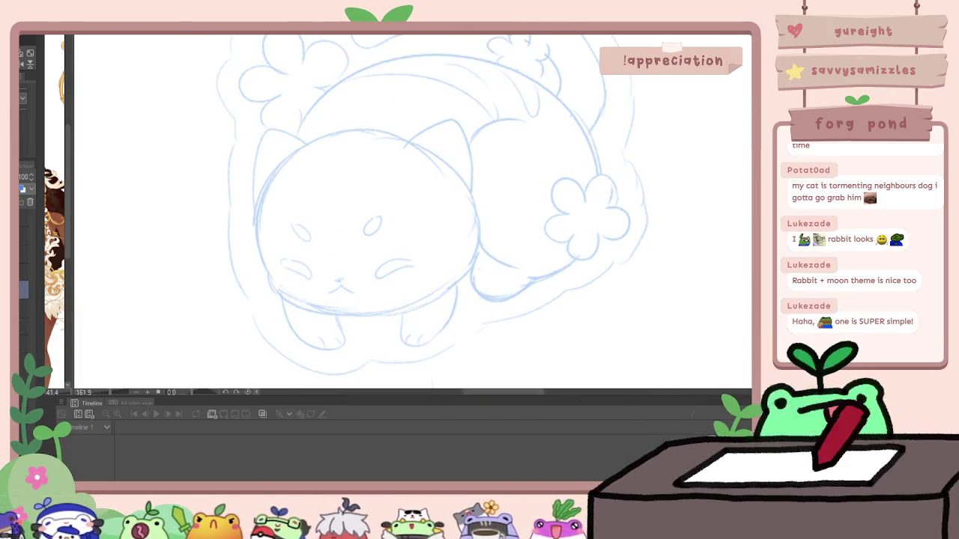
pyautogui.moveTo(401, 142); pyautogui.dragTo(442, 118)
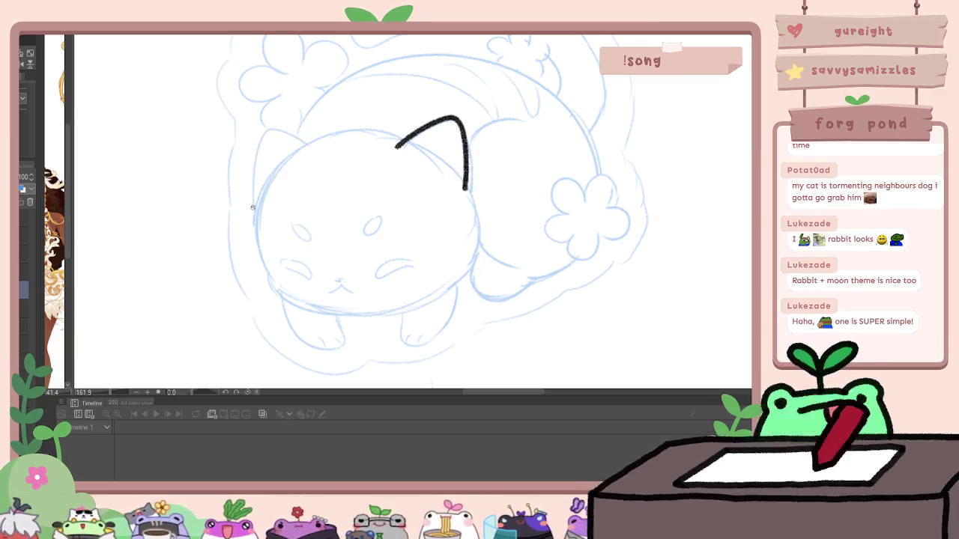
pyautogui.moveTo(249, 184); pyautogui.dragTo(289, 133)
pyautogui.hotkey('ctrl', 'z')
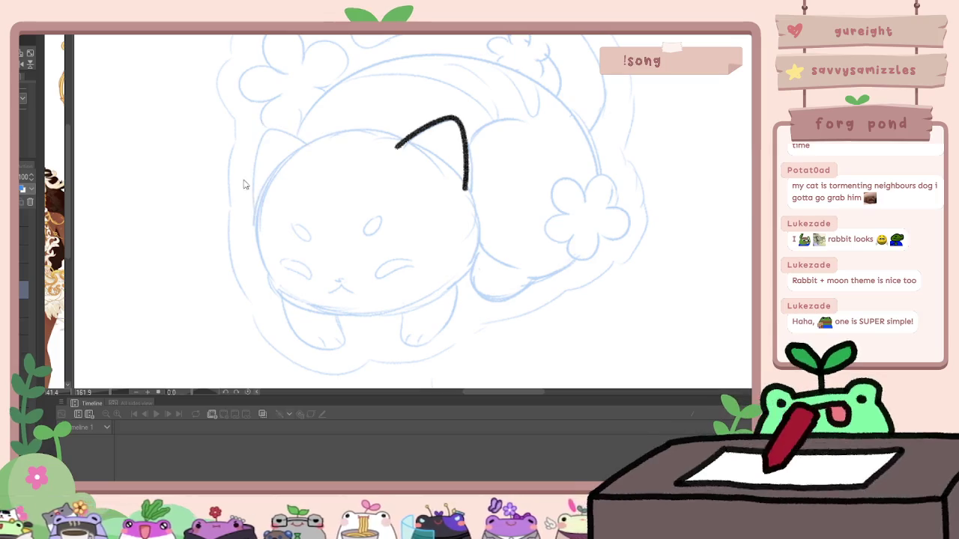
pyautogui.moveTo(257, 214); pyautogui.dragTo(290, 135)
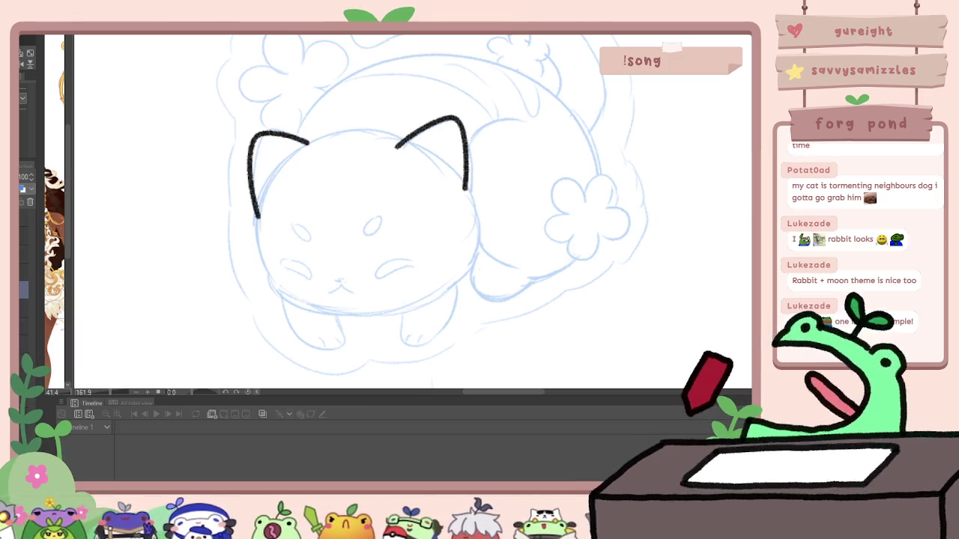
pyautogui.hotkey('ctrl', 'Tab')
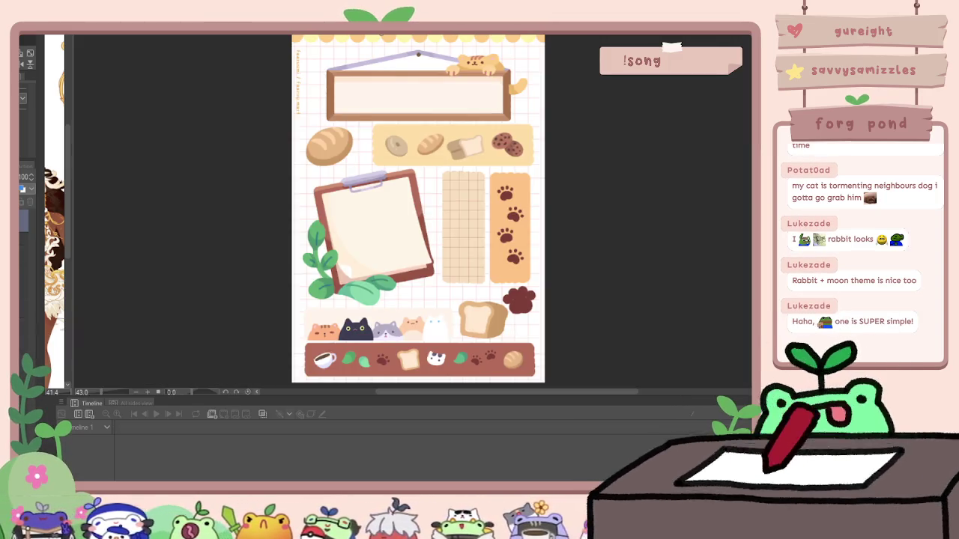
# Step: View the bread and purple journal sticker sheets, then return to the charm sketch zoomed on the cat
pyautogui.scroll(1, 454, 186)
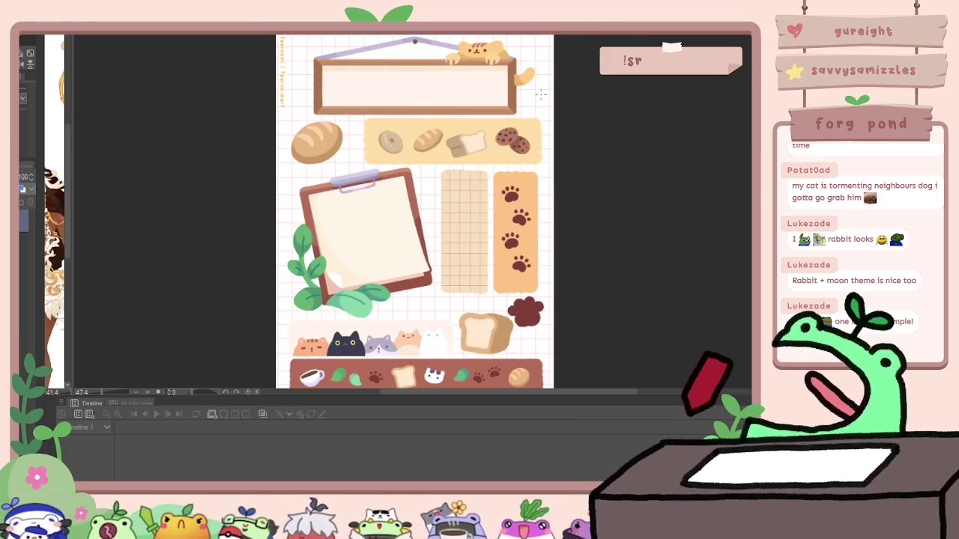
pyautogui.scroll(-2, 464, 83)
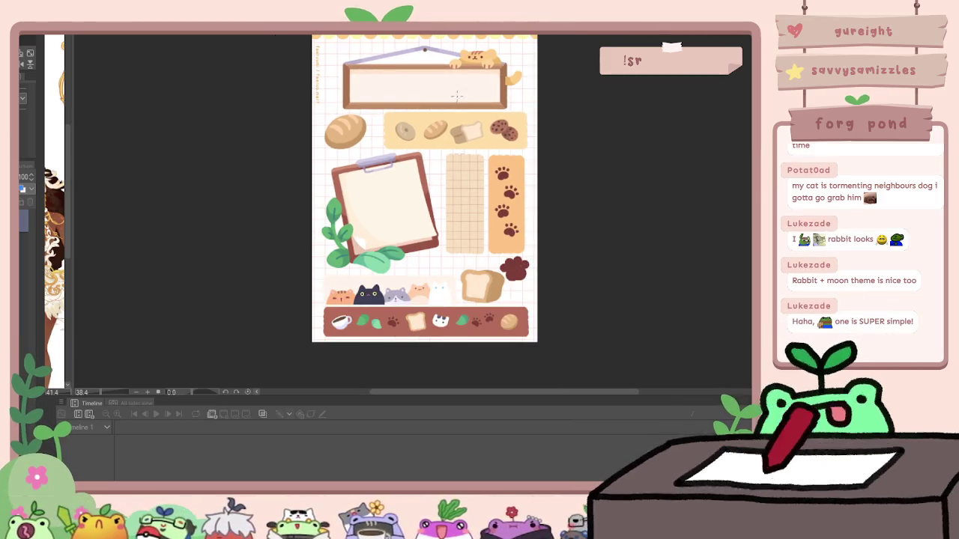
pyautogui.hotkey('ctrl', 'Tab')
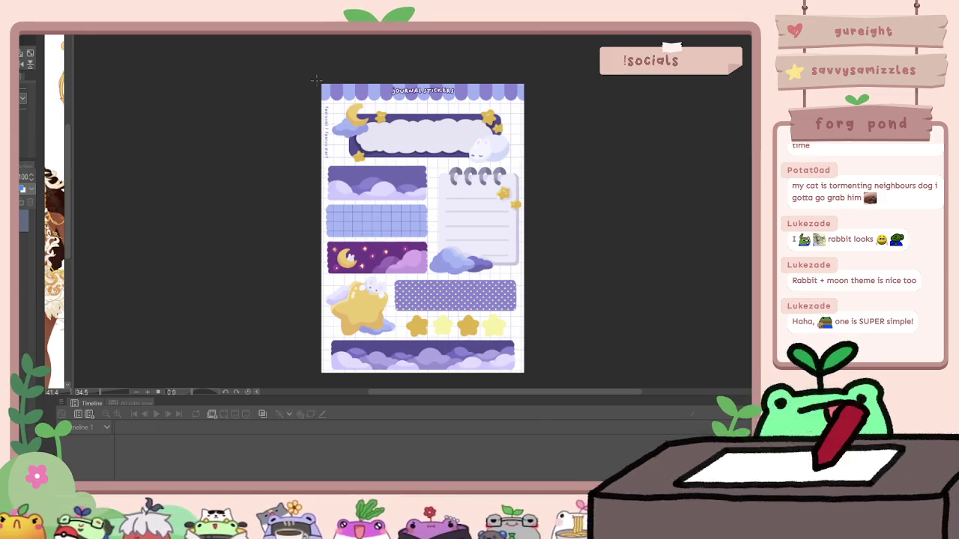
pyautogui.hotkey('ctrl', 'Tab')
pyautogui.scroll(-2, 317, 85)
pyautogui.scroll(-2, 317, 85)
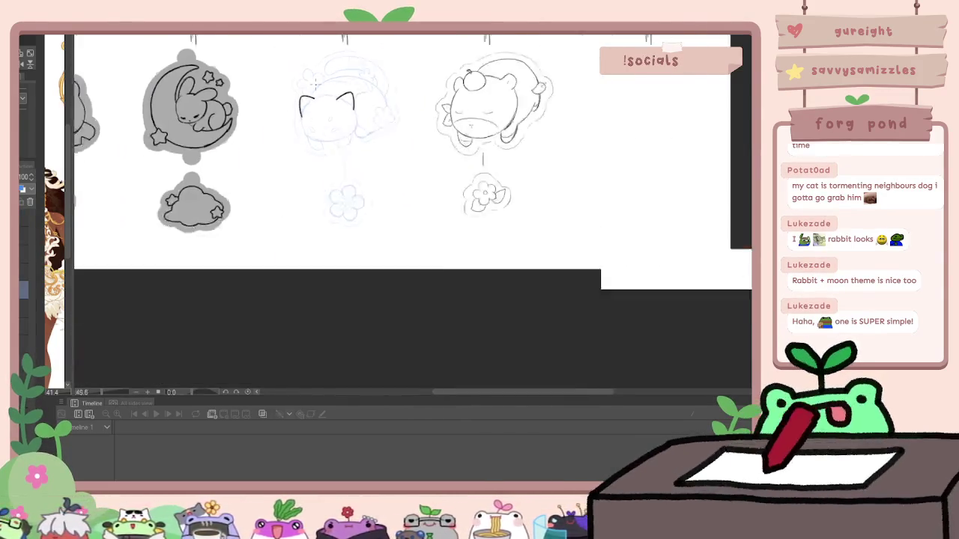
pyautogui.scroll(-2, 317, 85)
pyautogui.scroll(2, 314, 86)
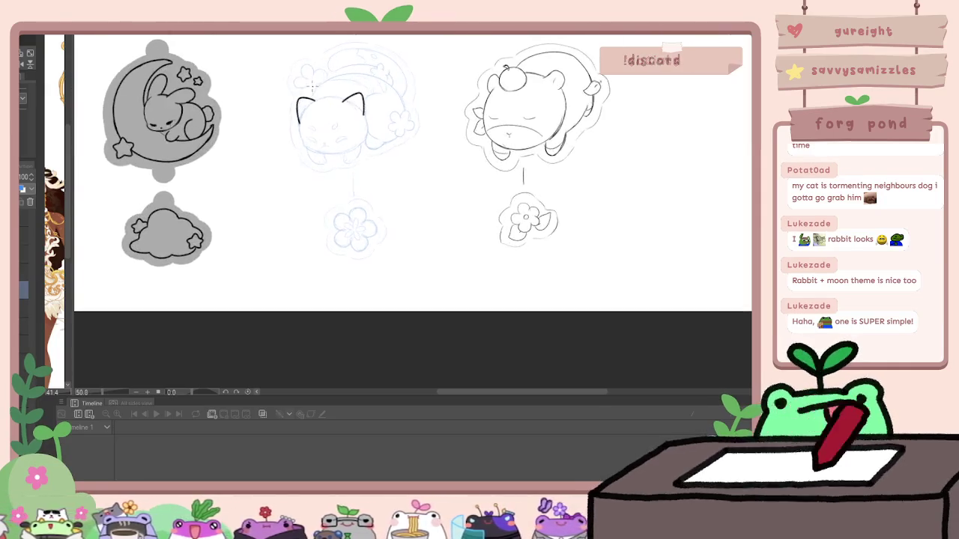
pyautogui.scroll(3, 314, 113)
pyautogui.scroll(2, 313, 144)
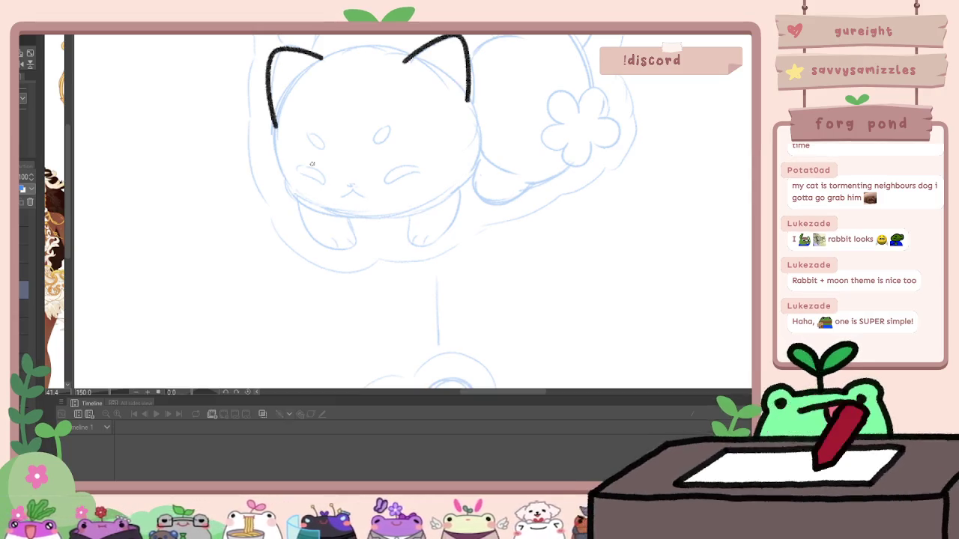
# Step: Remove the ear strokes and try the cat's left side and chin outline, then undo it
pyautogui.hotkey('ctrl', 'z')
pyautogui.hotkey('ctrl', 'z')
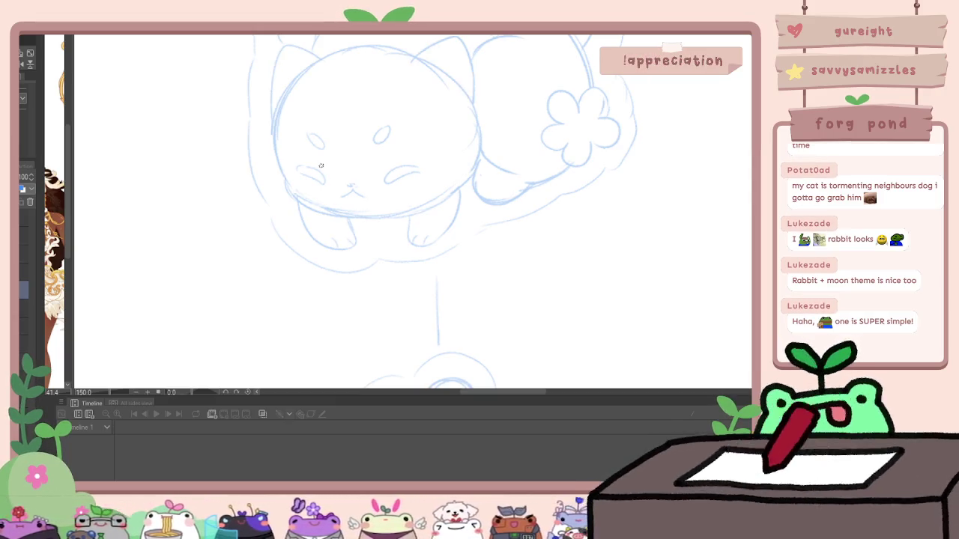
pyautogui.moveTo(280, 117); pyautogui.dragTo(274, 132)
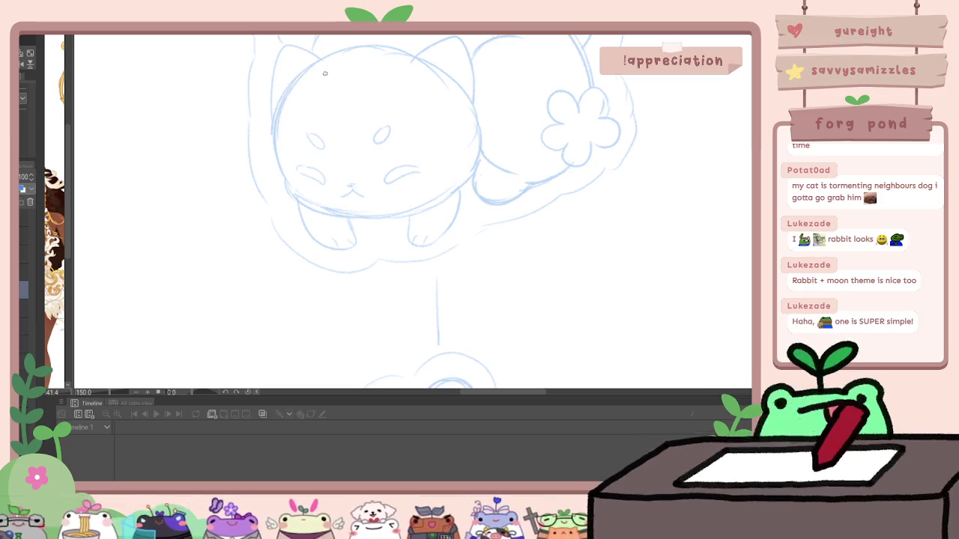
pyautogui.moveTo(297, 82); pyautogui.dragTo(286, 165)
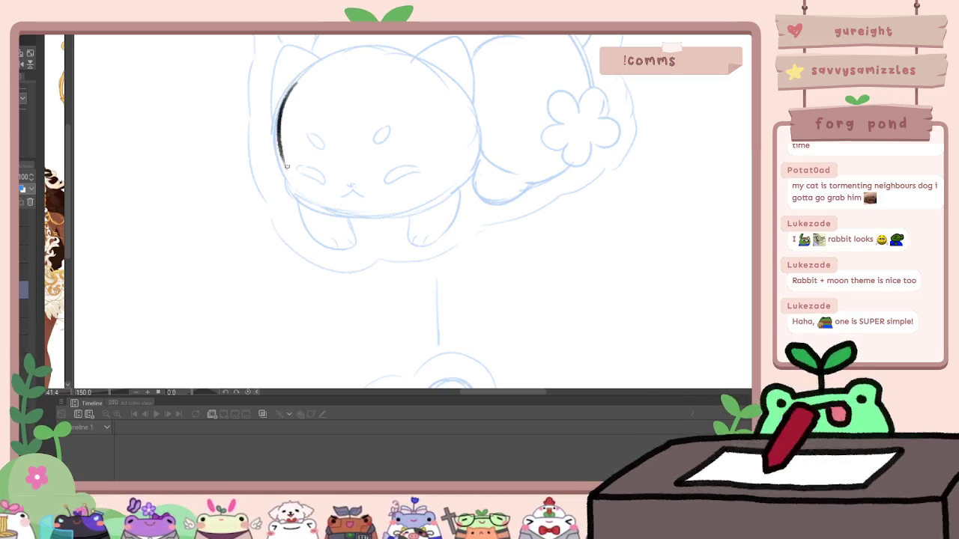
pyautogui.moveTo(304, 202); pyautogui.dragTo(327, 209)
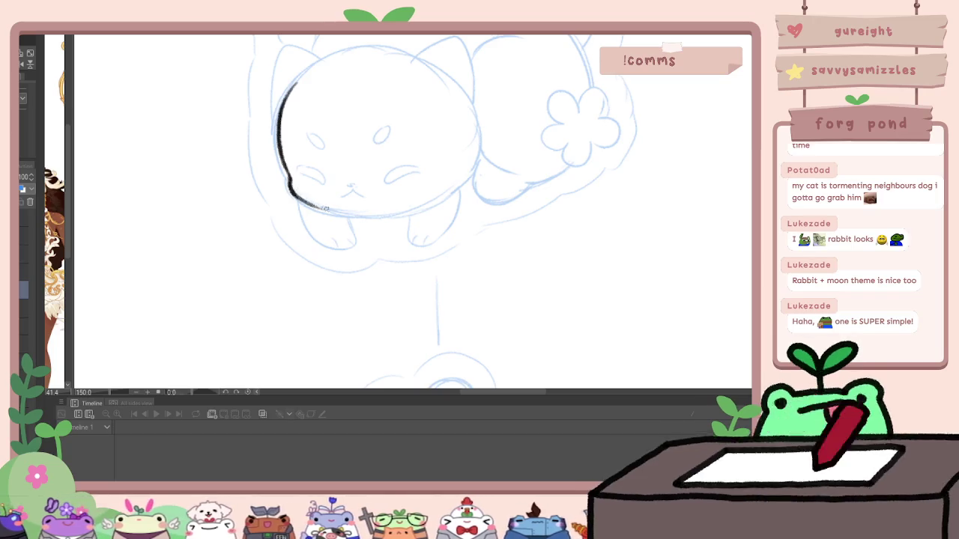
pyautogui.moveTo(391, 212); pyautogui.dragTo(428, 203)
pyautogui.hotkey('ctrl', 'z')
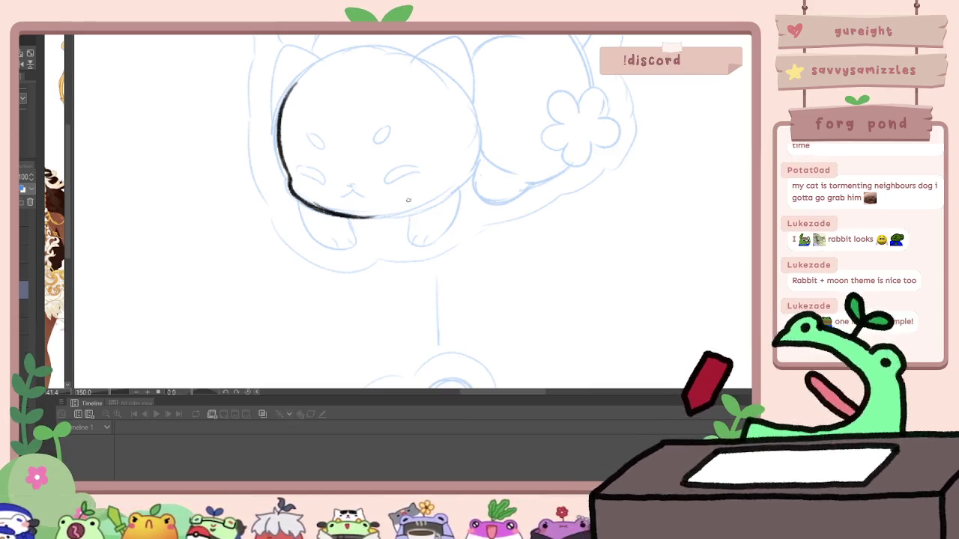
pyautogui.hotkey('ctrl', 'z')
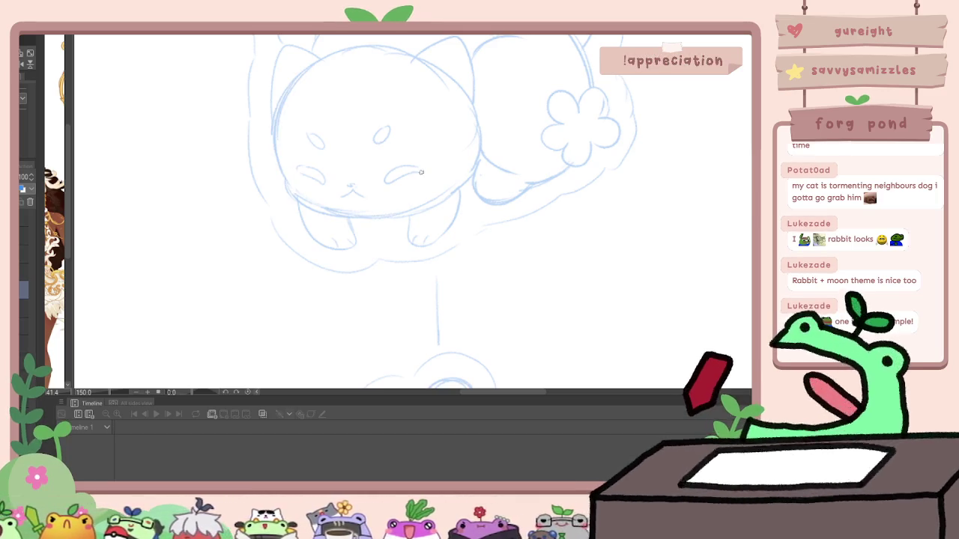
pyautogui.scroll(1, 421, 172)
pyautogui.scroll(1, 421, 172)
pyautogui.scroll(2, 421, 174)
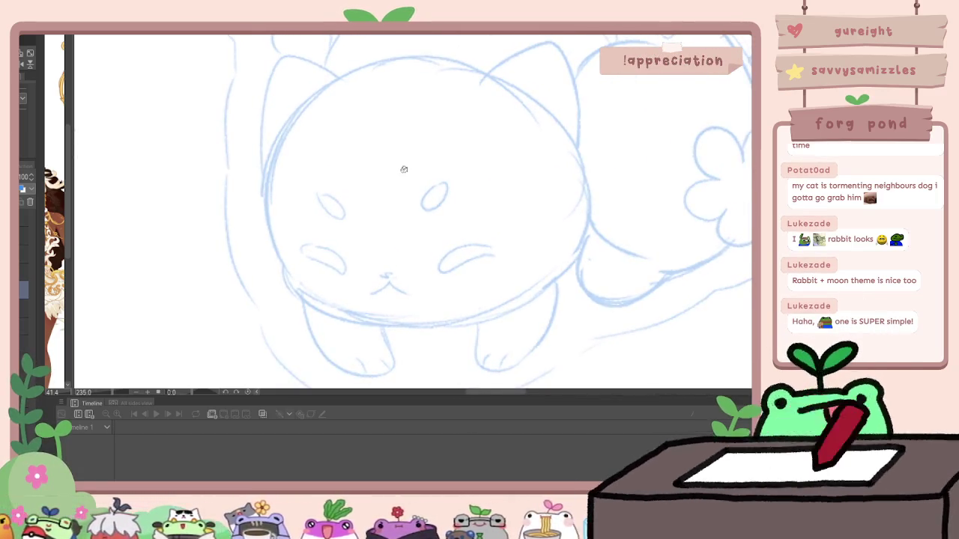
# Step: Ink the top of the cat's head, its left side, bottom edge and right ear
pyautogui.moveTo(301, 105); pyautogui.dragTo(483, 59)
pyautogui.hotkey('ctrl', 'z')
pyautogui.moveTo(310, 111)
pyautogui.mouseDown()
pyautogui.moveTo(352, 81)
pyautogui.moveTo(483, 72)
pyautogui.mouseUp()
pyautogui.moveTo(289, 136)
pyautogui.mouseDown()
pyautogui.moveTo(258, 269)
pyautogui.moveTo(308, 311)
pyautogui.moveTo(434, 329)
pyautogui.moveTo(517, 308)
pyautogui.mouseUp()
pyautogui.moveTo(531, 115); pyautogui.dragTo(538, 152)
pyautogui.moveTo(481, 114)
pyautogui.mouseDown()
pyautogui.moveTo(511, 96)
pyautogui.moveTo(575, 91)
pyautogui.moveTo(582, 206)
pyautogui.moveTo(595, 242)
pyautogui.mouseUp()
# Step: Close the right side and left ear outline, adding inner-ear marks to both ears
pyautogui.moveTo(512, 347)
pyautogui.mouseDown()
pyautogui.moveTo(574, 314)
pyautogui.moveTo(597, 289)
pyautogui.mouseUp()
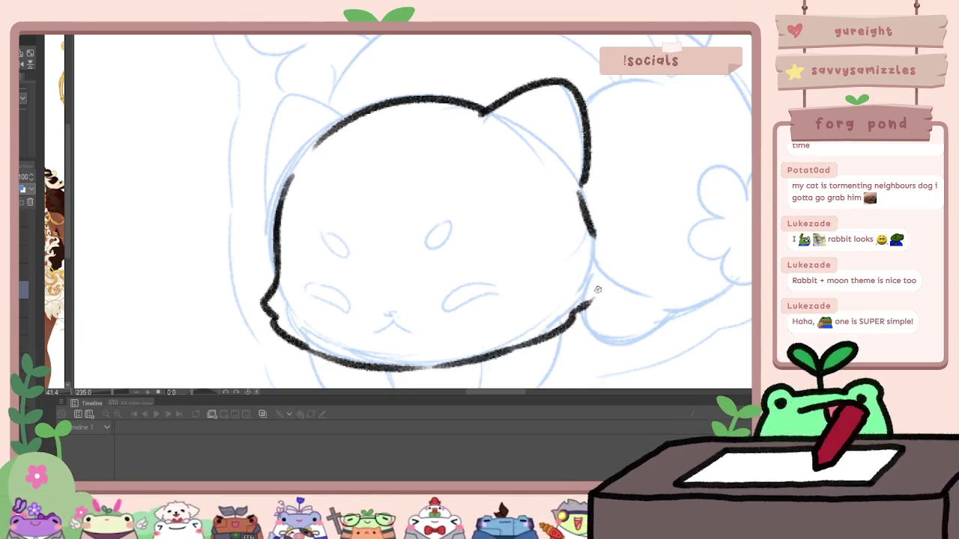
pyautogui.moveTo(601, 241)
pyautogui.mouseDown()
pyautogui.moveTo(612, 281)
pyautogui.moveTo(589, 305)
pyautogui.mouseUp()
pyautogui.moveTo(343, 118)
pyautogui.mouseDown()
pyautogui.moveTo(282, 102)
pyautogui.moveTo(271, 196)
pyautogui.mouseUp()
pyautogui.moveTo(277, 122)
pyautogui.mouseDown()
pyautogui.moveTo(293, 138)
pyautogui.moveTo(285, 172)
pyautogui.mouseUp()
pyautogui.moveTo(553, 107); pyautogui.dragTo(558, 162)
pyautogui.scroll(-3, 638, 168)
pyautogui.scroll(1, 581, 201)
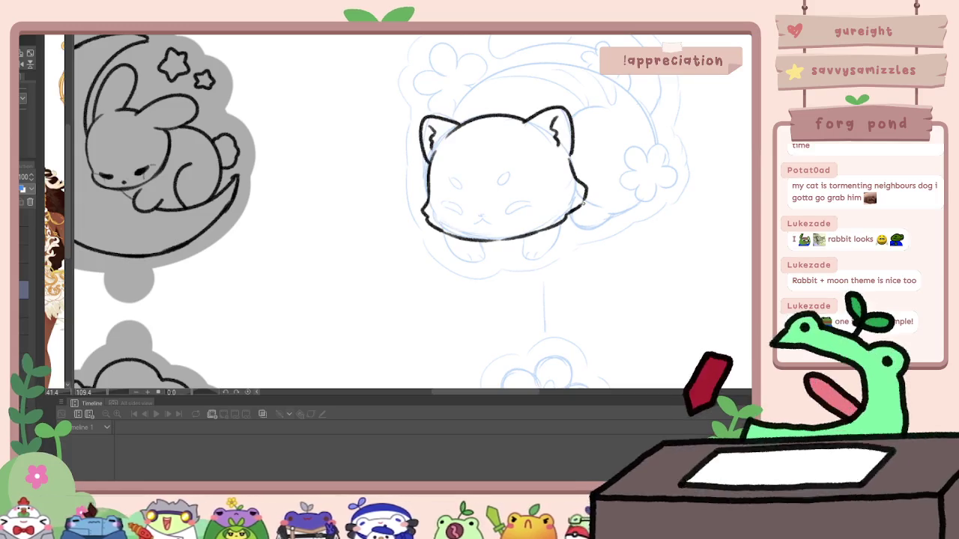
# Step: Remove the scribbled mouth and ink the cat's two closed eyes, checking them mirrored
pyautogui.scroll(2, 583, 201)
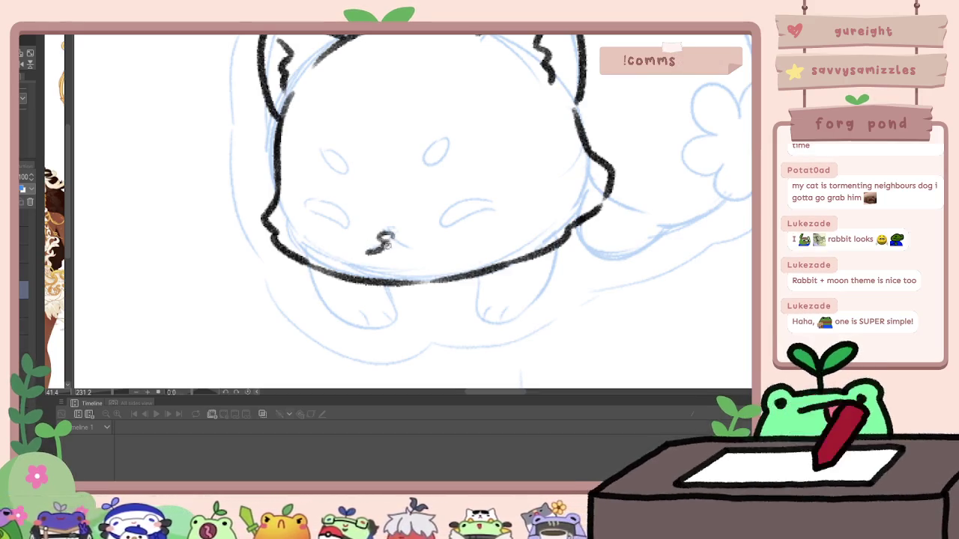
pyautogui.hotkey('ctrl', 'z')
pyautogui.hotkey('ctrl', 'z')
pyautogui.hotkey('ctrl', 'z')
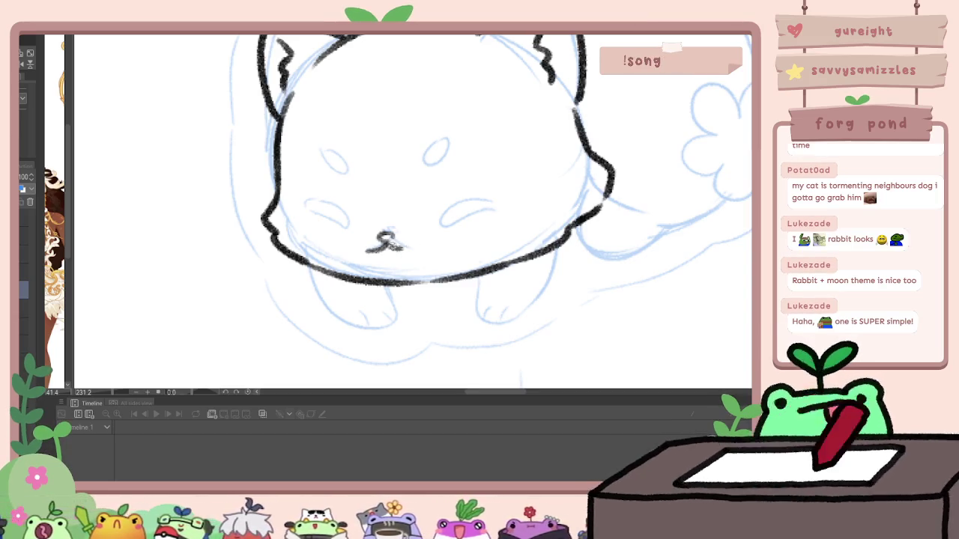
pyautogui.moveTo(462, 212)
pyautogui.mouseDown()
pyautogui.moveTo(440, 225)
pyautogui.moveTo(488, 208)
pyautogui.moveTo(443, 222)
pyautogui.mouseUp()
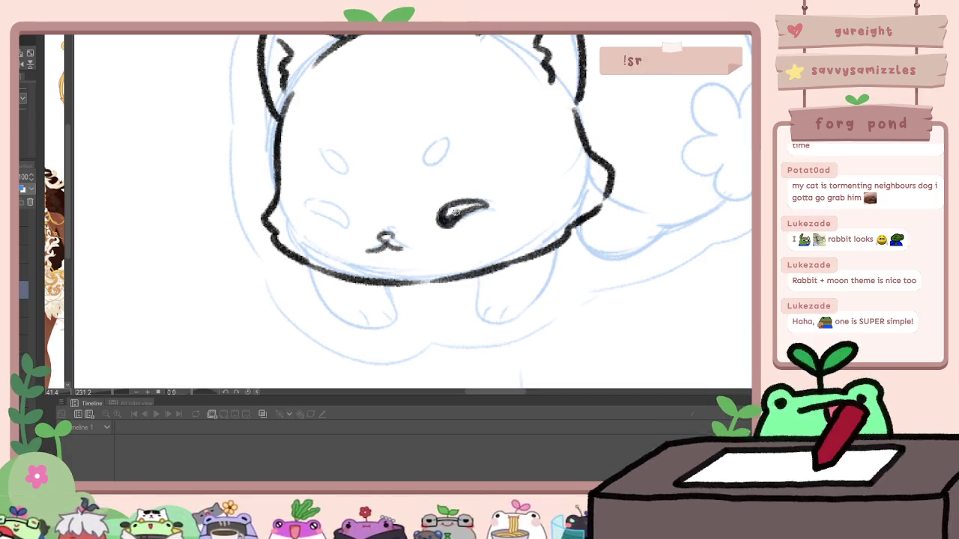
pyautogui.press('h')
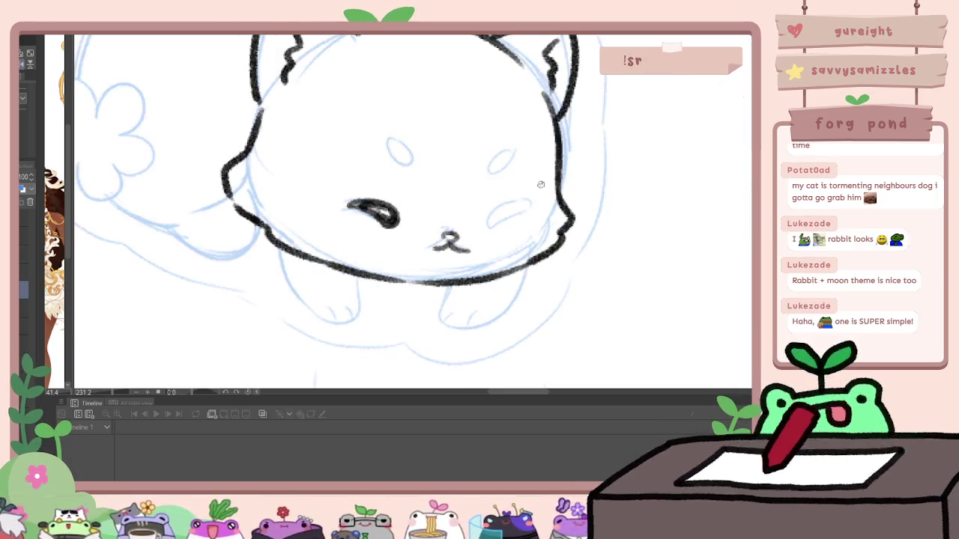
pyautogui.moveTo(500, 218)
pyautogui.mouseDown()
pyautogui.moveTo(530, 206)
pyautogui.moveTo(485, 225)
pyautogui.moveTo(532, 202)
pyautogui.moveTo(502, 209)
pyautogui.moveTo(518, 206)
pyautogui.mouseUp()
pyautogui.press('h')
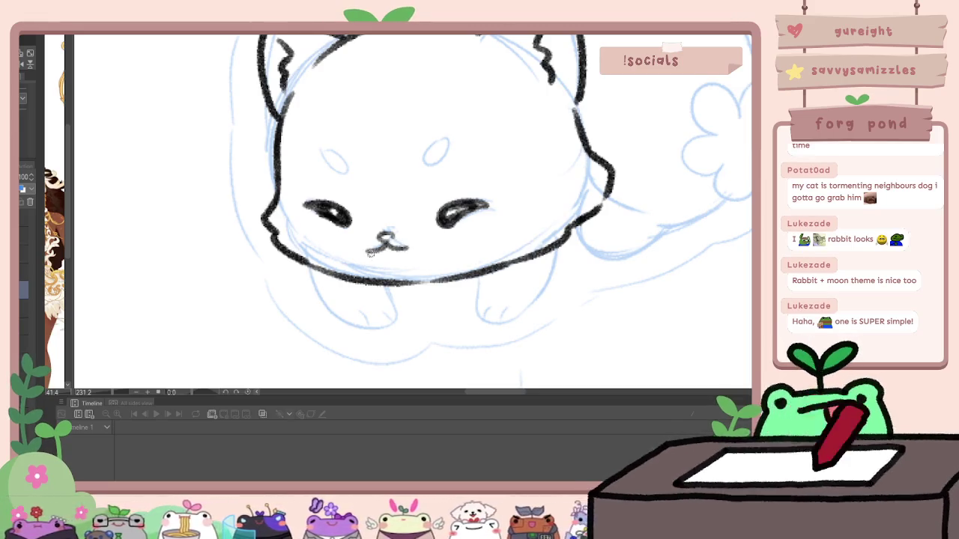
# Step: Darken the right eye and adjust its position, rechecking symmetry in the flipped view
pyautogui.scroll(-5, 411, 238)
pyautogui.scroll(5, 392, 278)
pyautogui.scroll(1, 435, 247)
pyautogui.moveTo(450, 216)
pyautogui.mouseDown()
pyautogui.moveTo(450, 202)
pyautogui.moveTo(477, 201)
pyautogui.mouseUp()
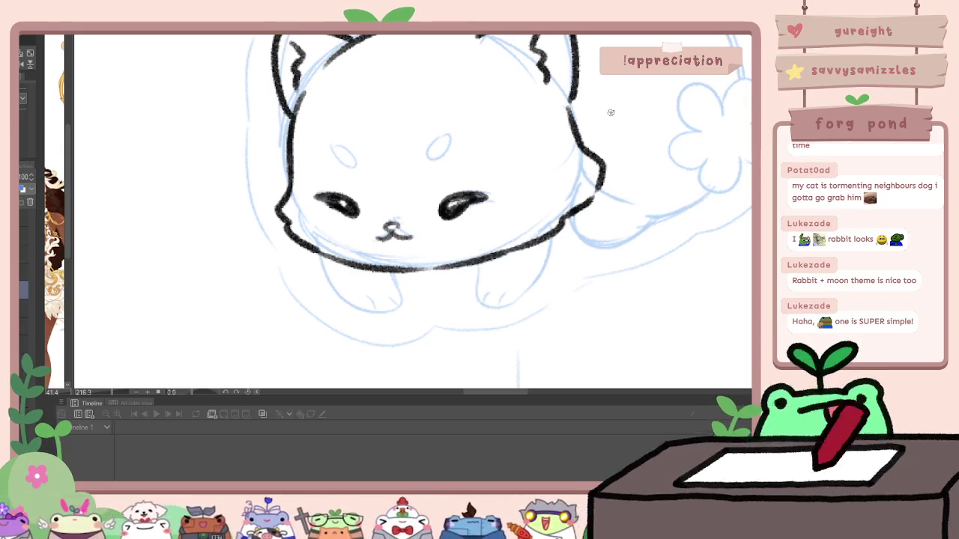
pyautogui.moveTo(491, 174)
pyautogui.mouseDown()
pyautogui.moveTo(430, 218)
pyautogui.moveTo(455, 205)
pyautogui.mouseUp()
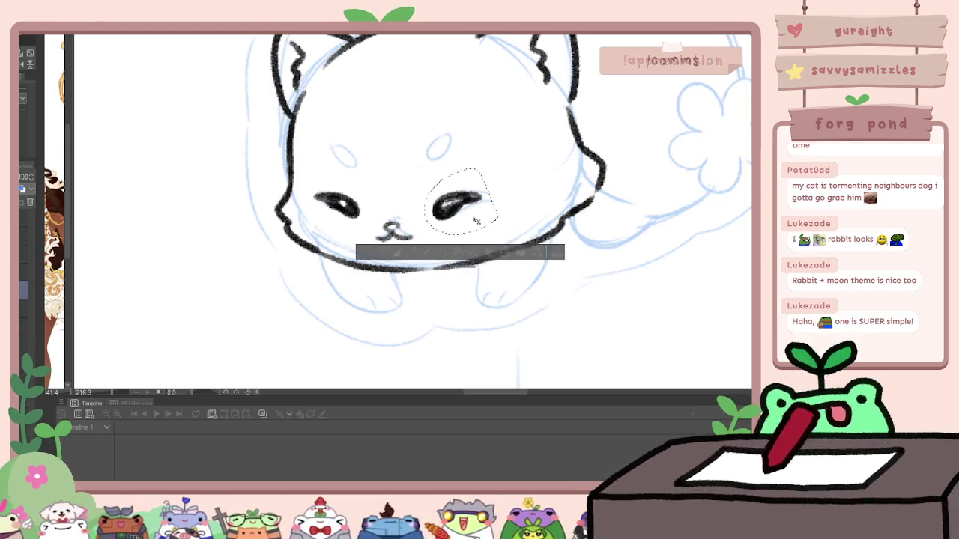
pyautogui.hotkey('ctrl', 'd')
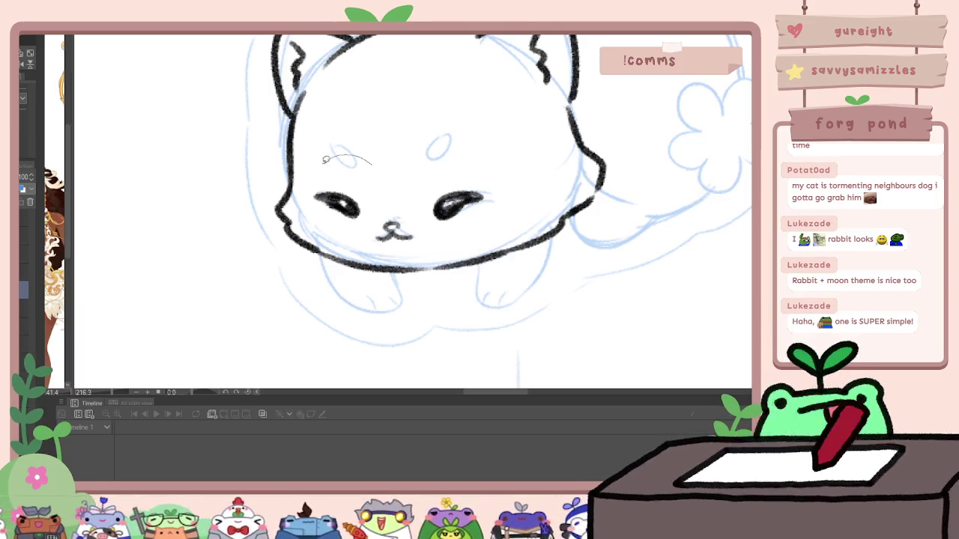
pyautogui.press('h')
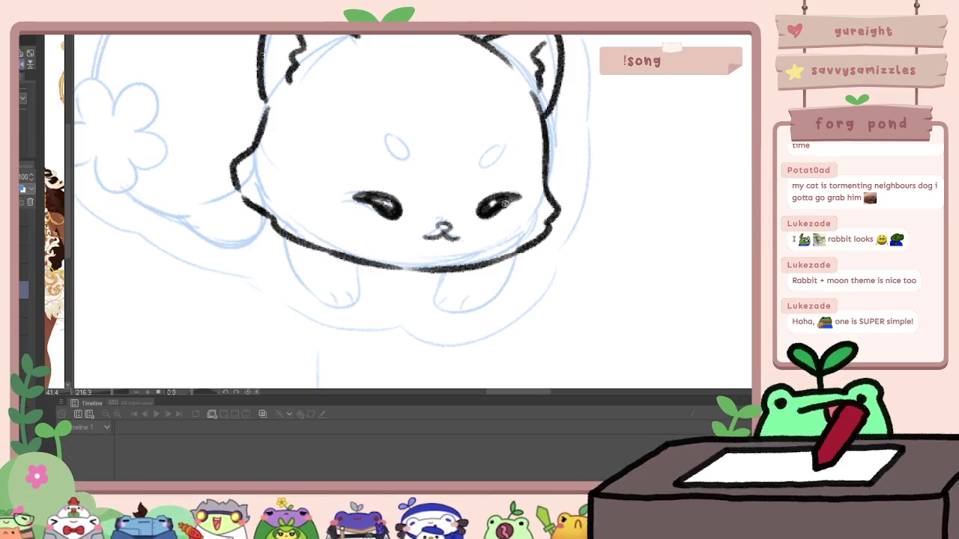
pyautogui.press('h')
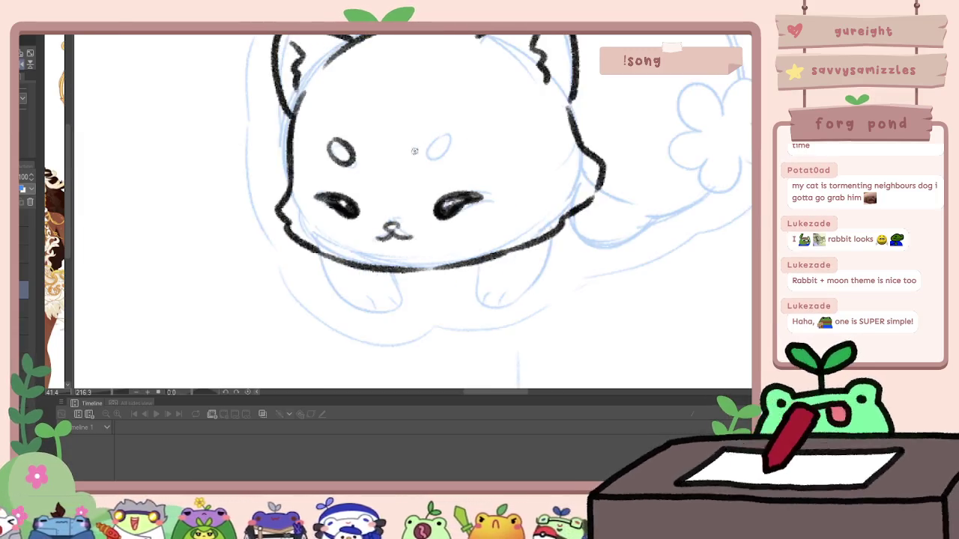
pyautogui.moveTo(428, 160); pyautogui.dragTo(447, 143)
pyautogui.hotkey('ctrl', 'z')
pyautogui.scroll(-3, 435, 153)
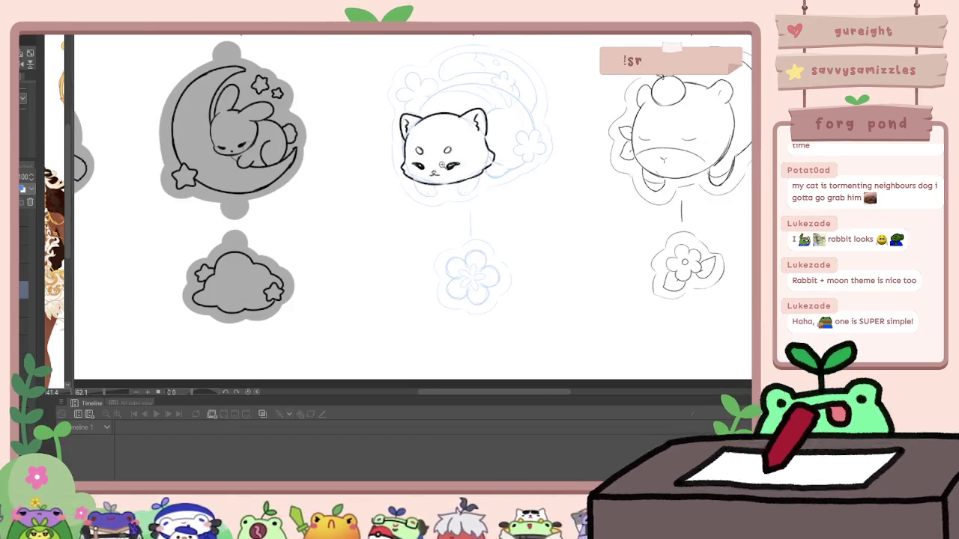
# Step: Redraw the right eye's dark stroke and ink the fluffy top of the cat's head
pyautogui.scroll(2, 412, 165)
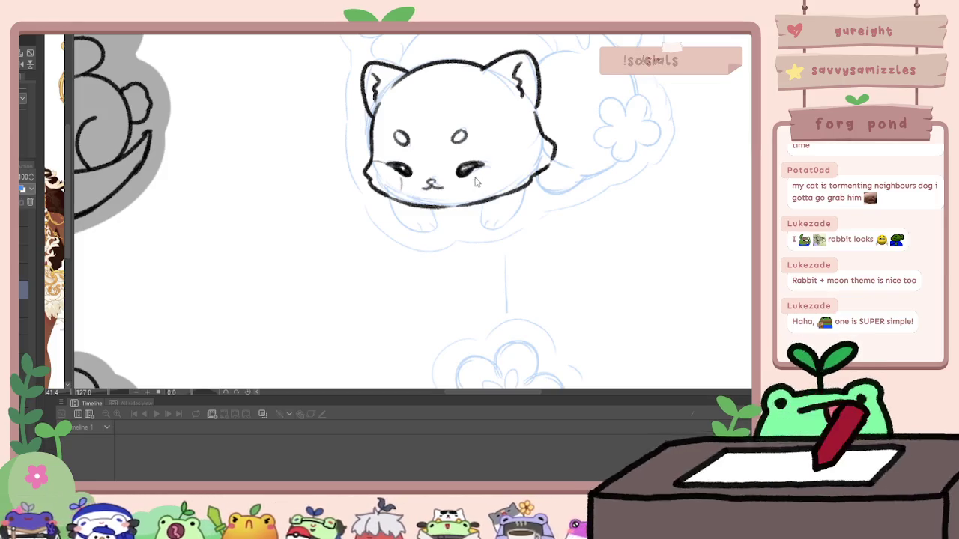
pyautogui.moveTo(467, 171); pyautogui.dragTo(509, 278)
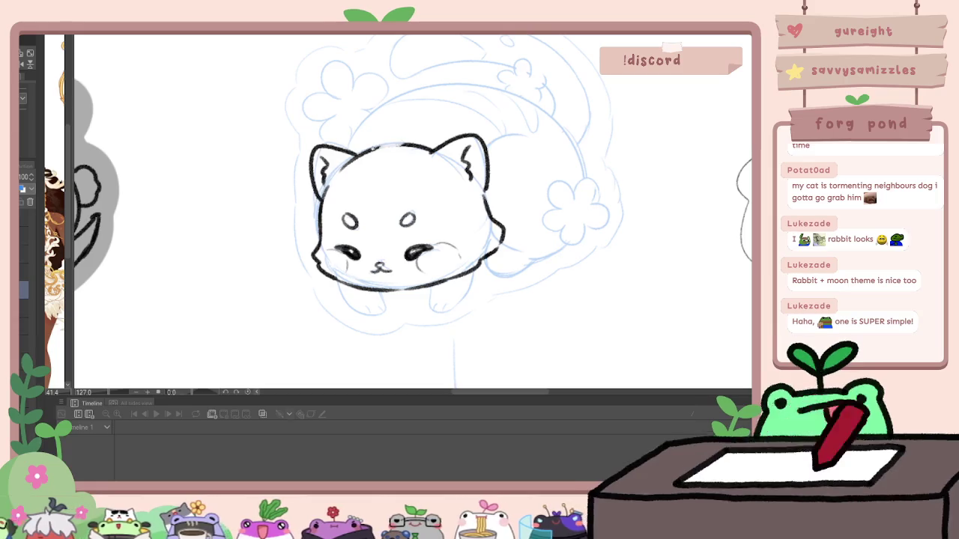
pyautogui.moveTo(387, 143); pyautogui.dragTo(418, 145)
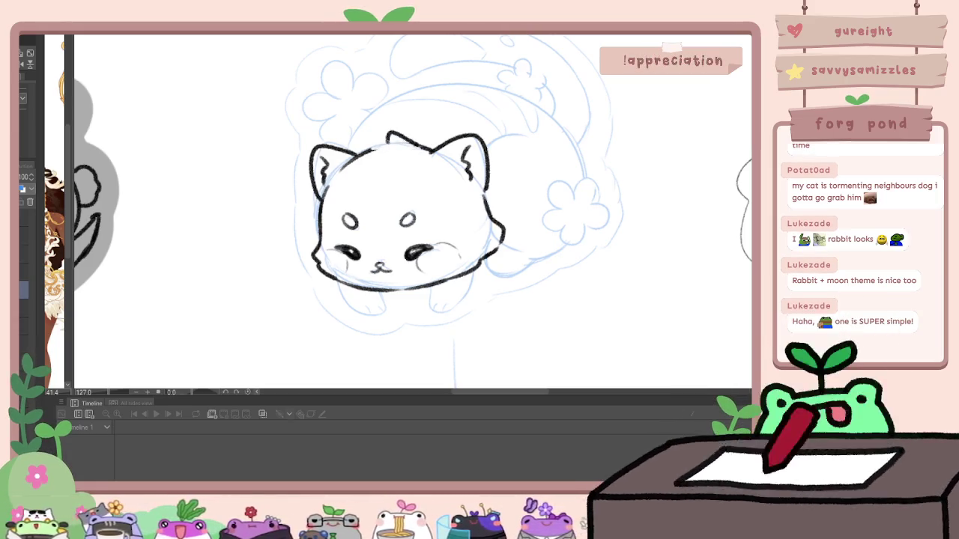
pyautogui.scroll(1, 404, 209)
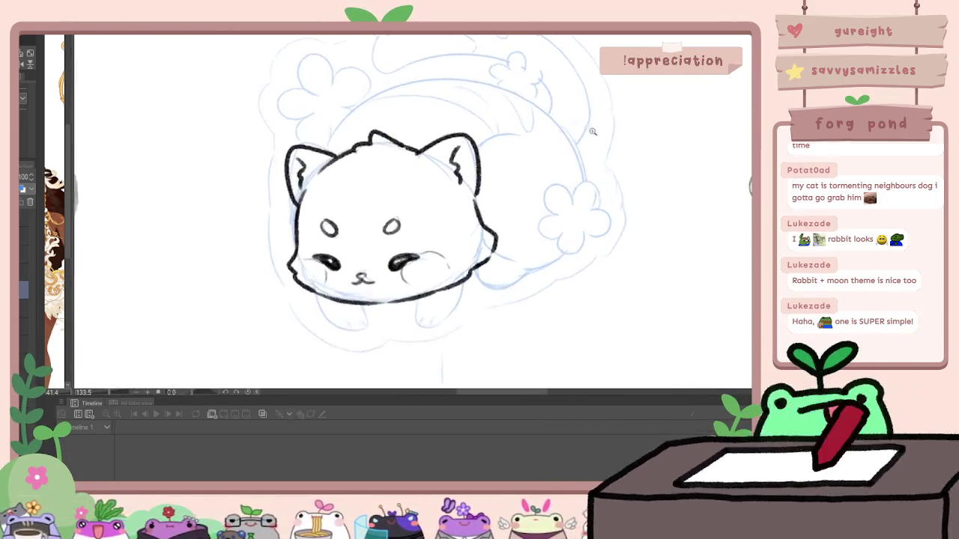
pyautogui.hotkey('ctrl', 'z')
pyautogui.moveTo(390, 141)
pyautogui.mouseDown()
pyautogui.moveTo(369, 136)
pyautogui.moveTo(351, 153)
pyautogui.mouseUp()
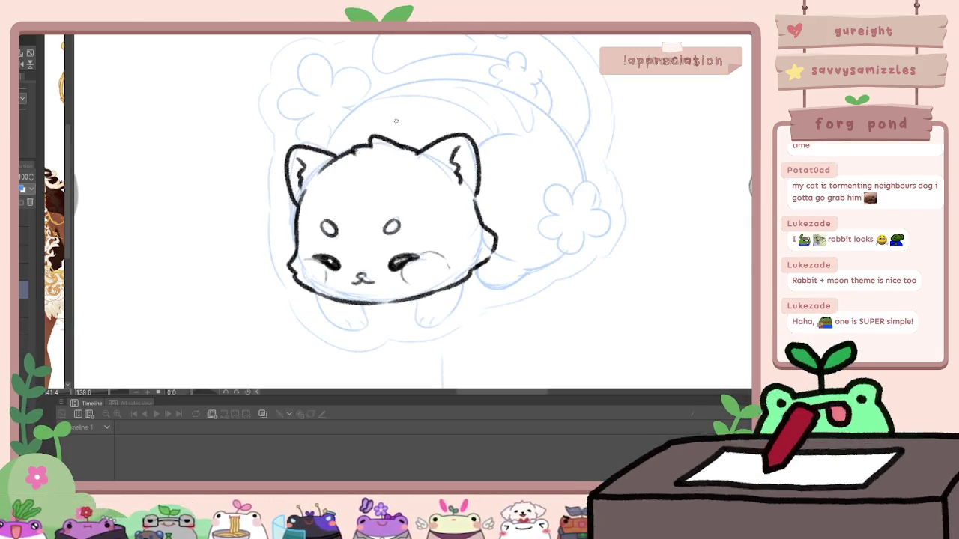
pyautogui.scroll(-1, 556, 133)
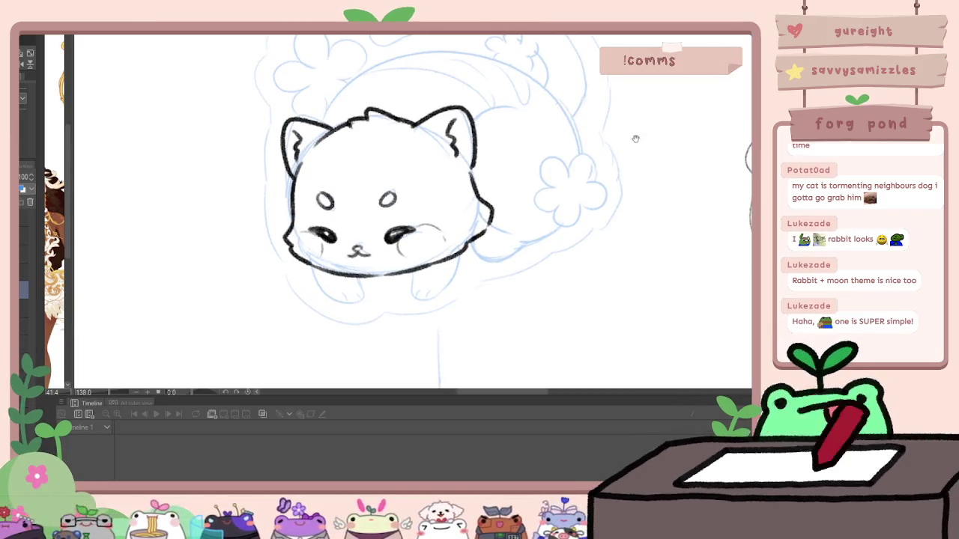
pyautogui.scroll(-1, 571, 169)
pyautogui.scroll(3, 414, 278)
# Step: Ink the cat's side and both front paws with toe lines
pyautogui.moveTo(487, 234)
pyautogui.mouseDown()
pyautogui.moveTo(458, 292)
pyautogui.moveTo(434, 289)
pyautogui.mouseUp()
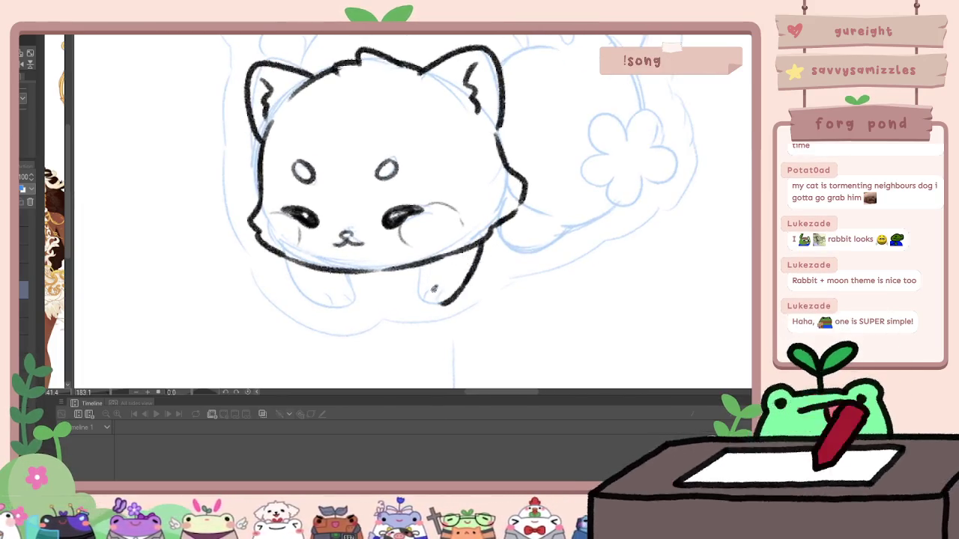
pyautogui.moveTo(410, 278)
pyautogui.mouseDown()
pyautogui.moveTo(409, 300)
pyautogui.moveTo(402, 290)
pyautogui.mouseUp()
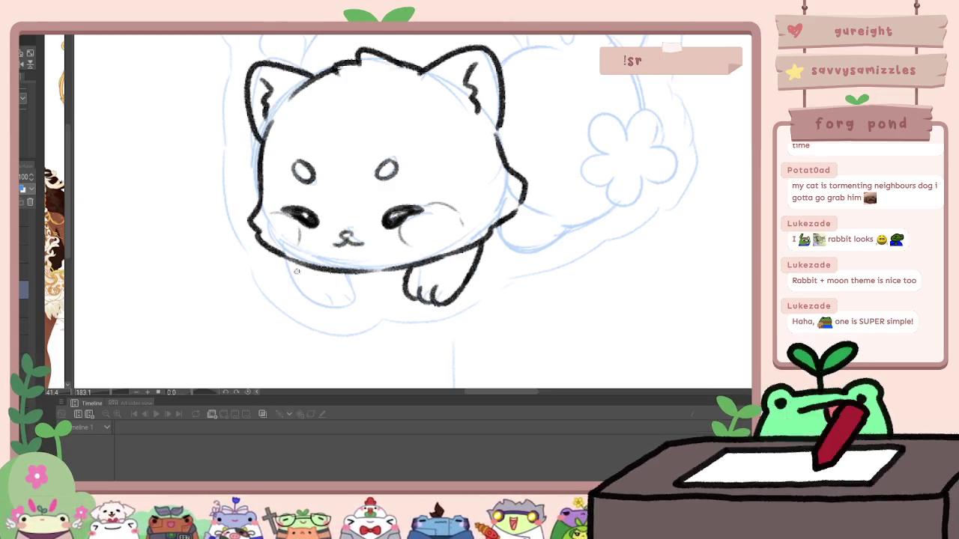
pyautogui.moveTo(282, 259); pyautogui.dragTo(329, 304)
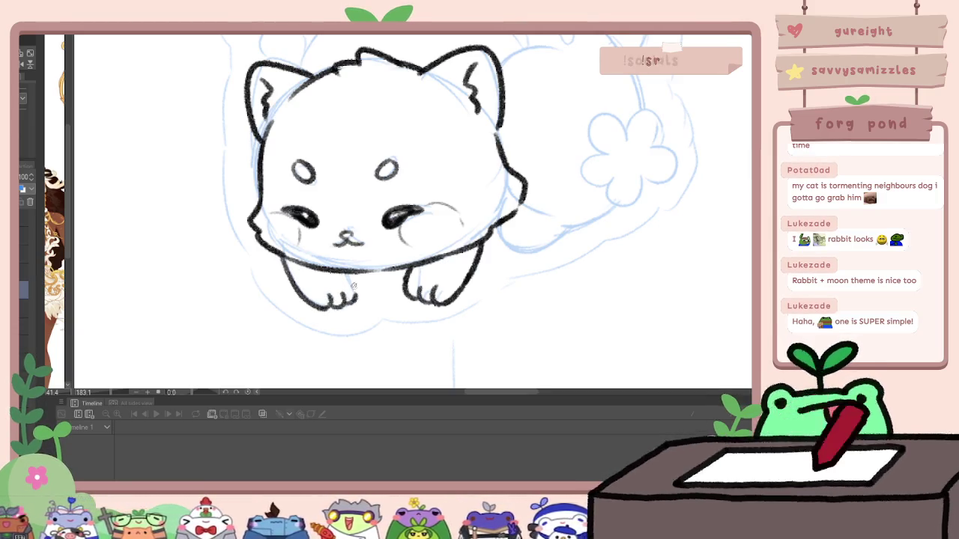
pyautogui.moveTo(356, 276); pyautogui.dragTo(343, 301)
# Step: Ink the tail line from the back to a closed, puffy flower-shaped tail tip
pyautogui.moveTo(552, 247); pyautogui.dragTo(496, 325)
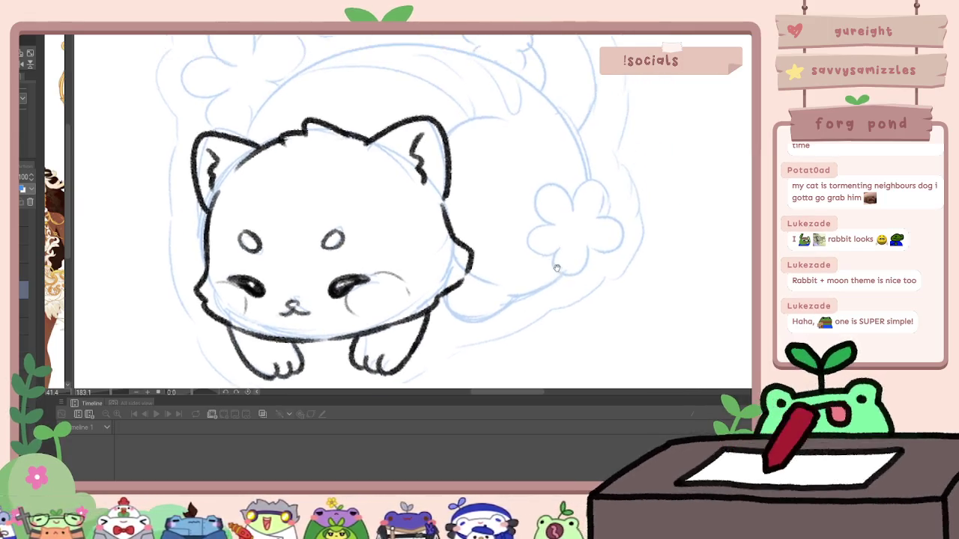
pyautogui.moveTo(449, 142); pyautogui.dragTo(502, 127)
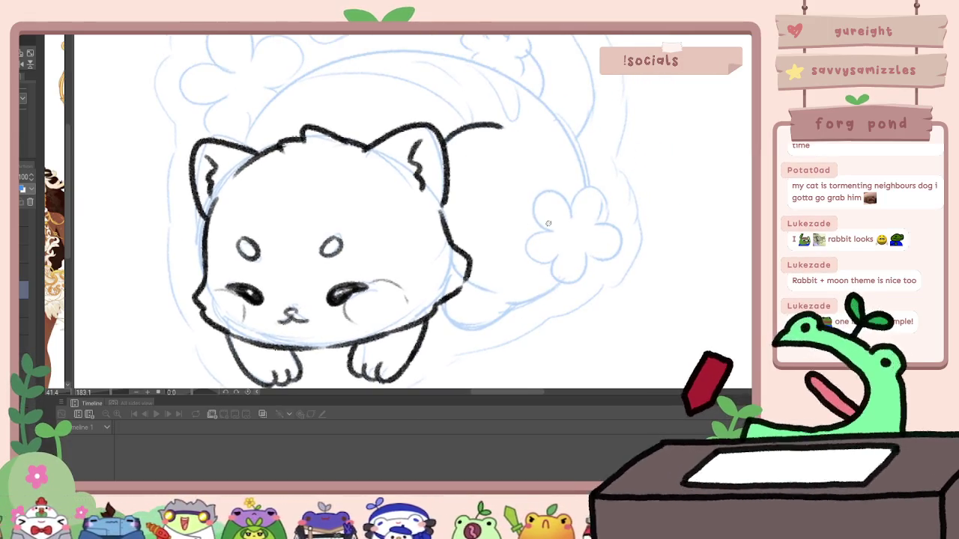
pyautogui.moveTo(533, 230)
pyautogui.mouseDown()
pyautogui.moveTo(571, 213)
pyautogui.moveTo(526, 252)
pyautogui.moveTo(559, 260)
pyautogui.moveTo(616, 251)
pyautogui.mouseUp()
pyautogui.moveTo(588, 220); pyautogui.dragTo(618, 238)
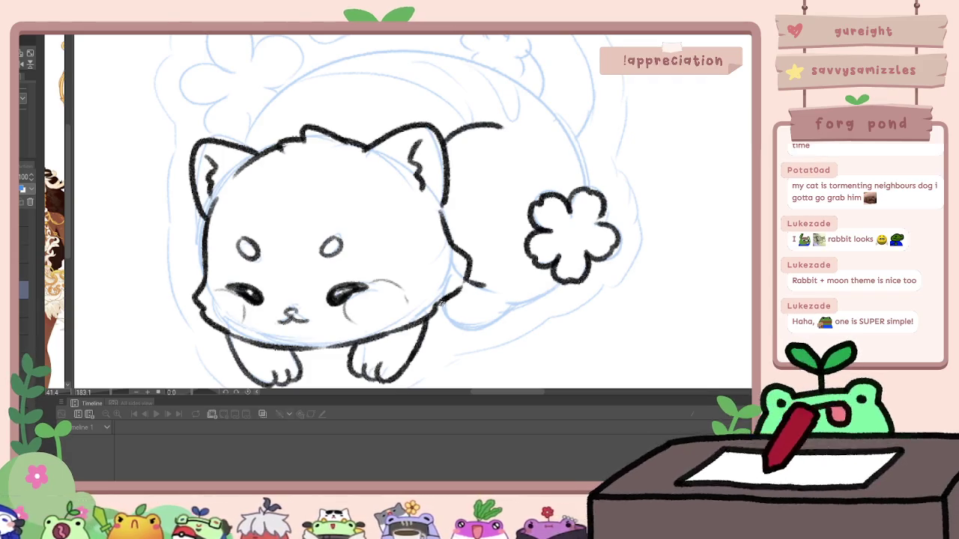
pyautogui.moveTo(460, 310); pyautogui.dragTo(478, 321)
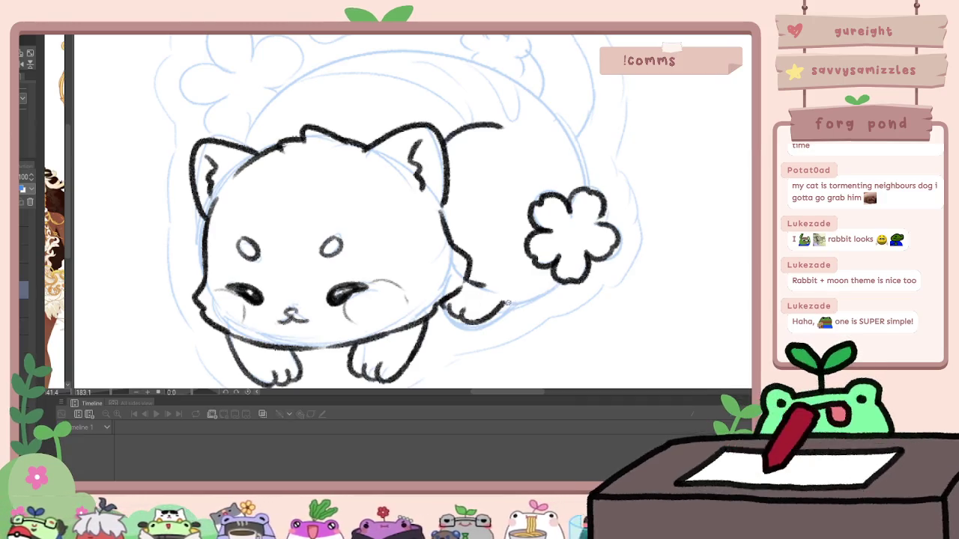
pyautogui.moveTo(513, 299); pyautogui.dragTo(559, 276)
pyautogui.scroll(-3, 569, 190)
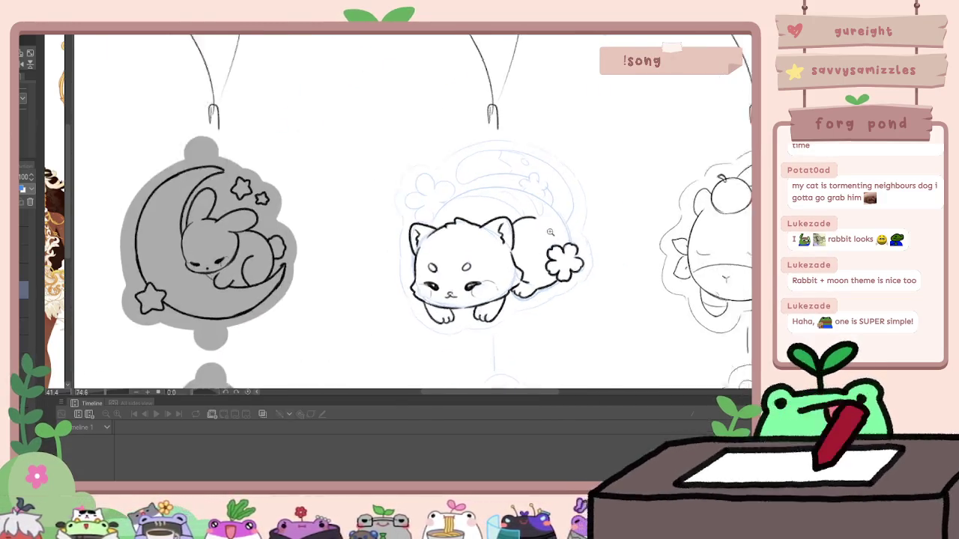
# Step: Ink a long arc for the cat's back and a small curled flower with a petal on it
pyautogui.moveTo(383, 223); pyautogui.dragTo(396, 189)
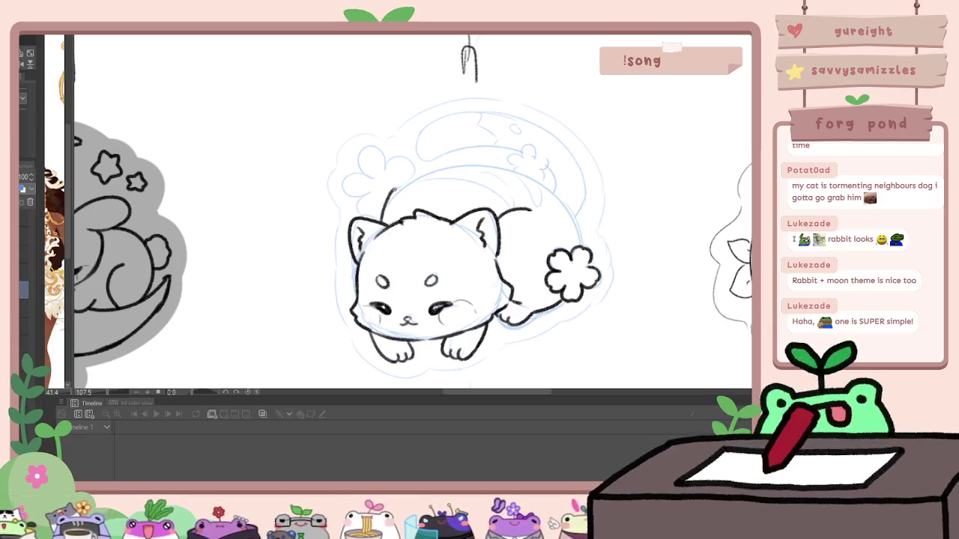
pyautogui.hotkey('ctrl', 'z')
pyautogui.moveTo(383, 222); pyautogui.dragTo(405, 189)
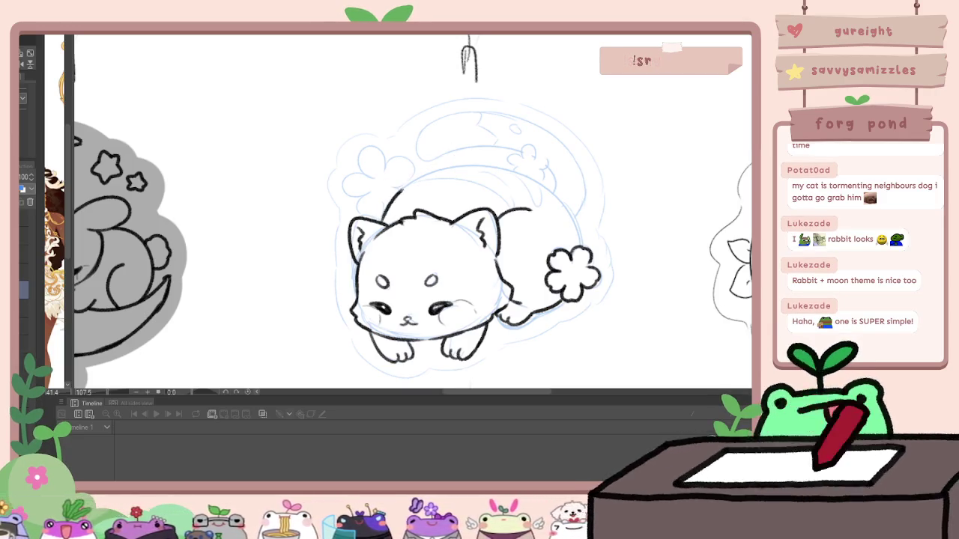
pyautogui.hotkey('ctrl', 'z')
pyautogui.moveTo(383, 222)
pyautogui.mouseDown()
pyautogui.moveTo(539, 182)
pyautogui.moveTo(567, 212)
pyautogui.mouseUp()
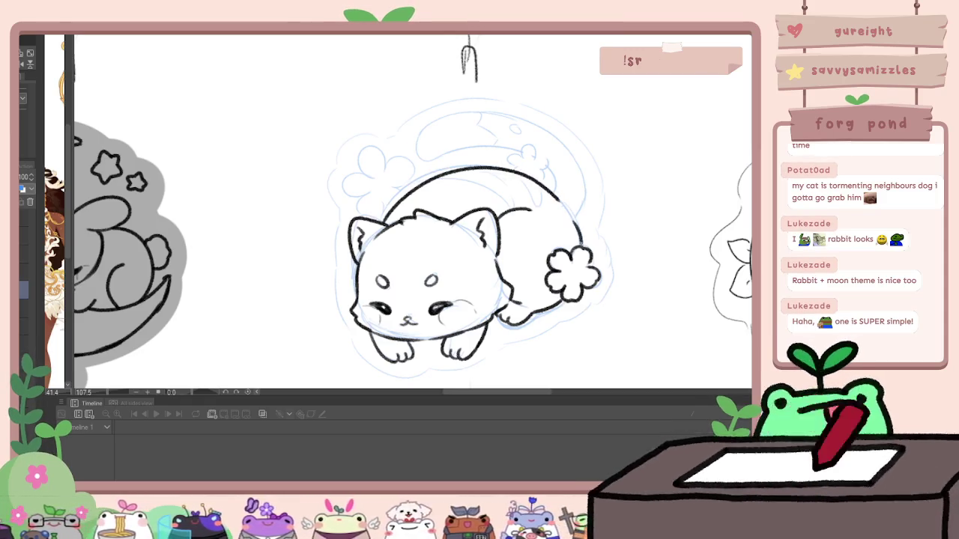
pyautogui.scroll(-5, 623, 205)
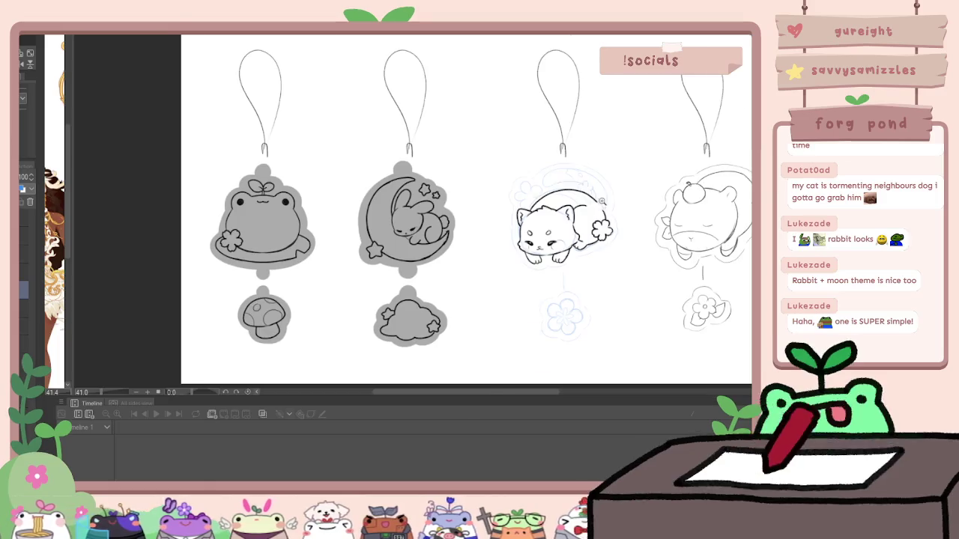
pyautogui.scroll(5, 622, 203)
pyautogui.hotkey('ctrl', 'z')
pyautogui.moveTo(609, 232); pyautogui.dragTo(616, 258)
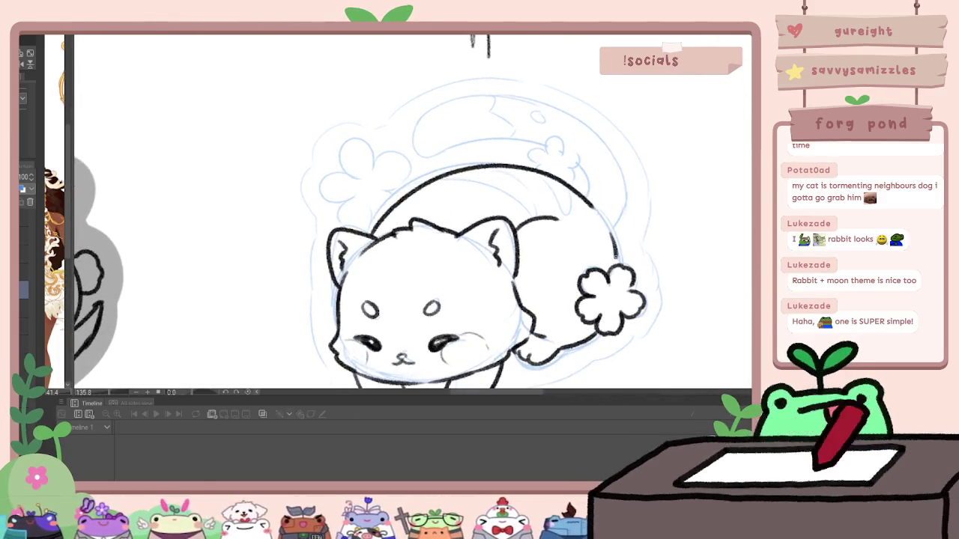
pyautogui.moveTo(538, 152)
pyautogui.mouseDown()
pyautogui.moveTo(567, 133)
pyautogui.moveTo(511, 156)
pyautogui.mouseUp()
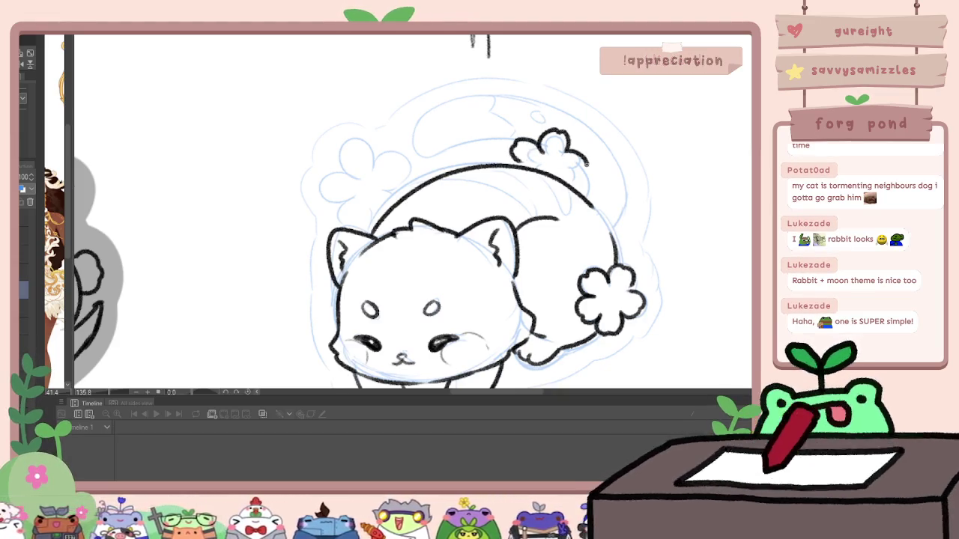
pyautogui.moveTo(576, 154); pyautogui.dragTo(567, 177)
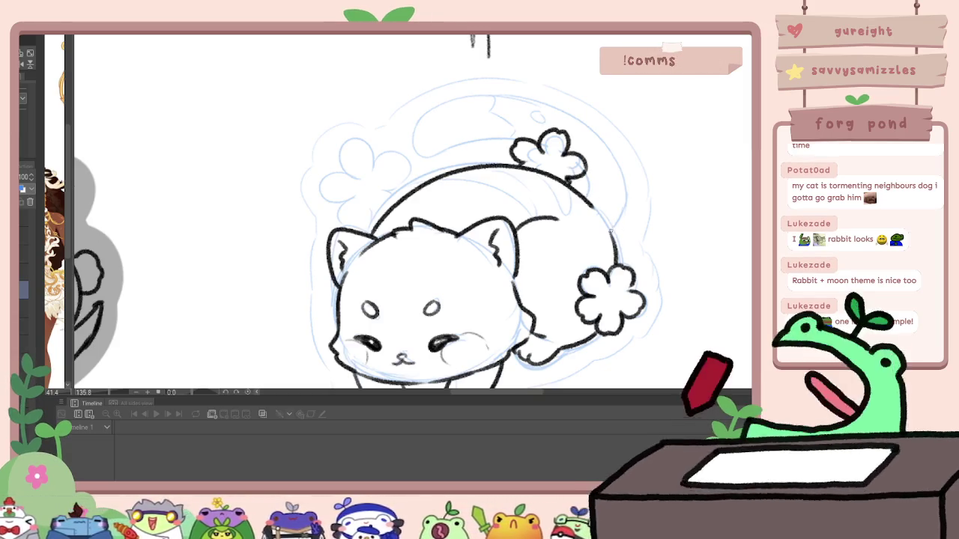
# Step: Draw the tail curving upward from the body using a mirrored canvas view
pyautogui.press('h')
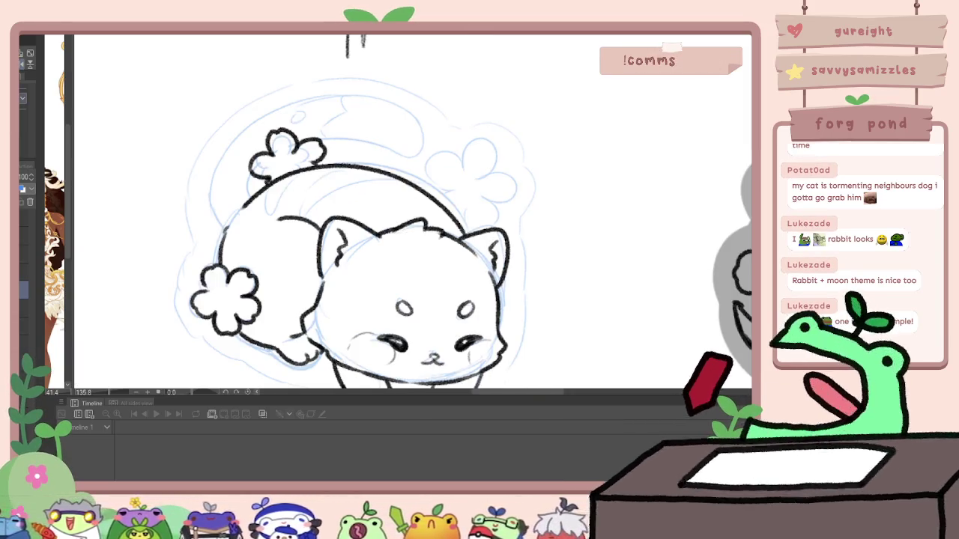
pyautogui.moveTo(232, 208); pyautogui.dragTo(266, 211)
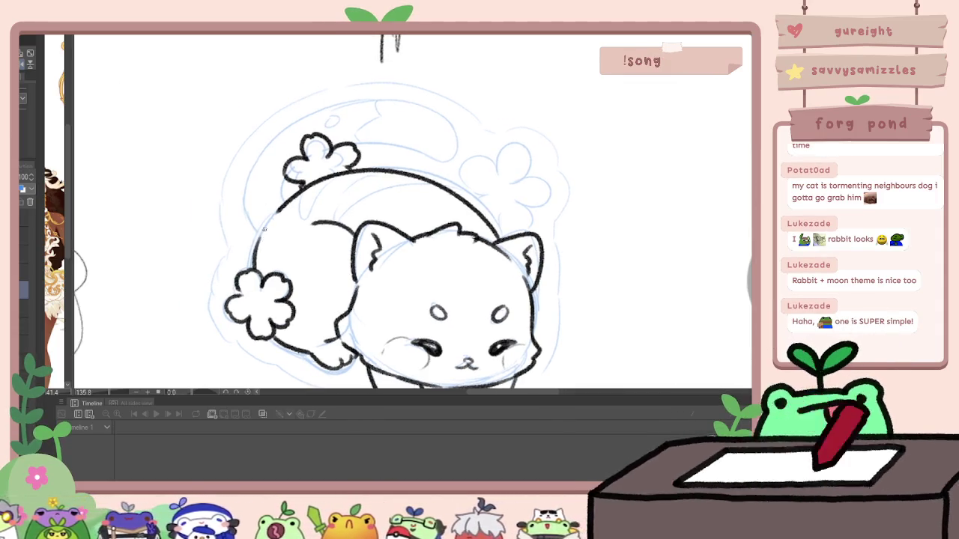
pyautogui.moveTo(250, 169)
pyautogui.mouseDown()
pyautogui.moveTo(276, 129)
pyautogui.moveTo(309, 109)
pyautogui.mouseUp()
pyautogui.hotkey('ctrl', 'z')
pyautogui.hotkey('ctrl', 'z')
pyautogui.moveTo(251, 170)
pyautogui.mouseDown()
pyautogui.moveTo(292, 112)
pyautogui.moveTo(376, 102)
pyautogui.mouseUp()
pyautogui.moveTo(433, 129); pyautogui.dragTo(445, 146)
pyautogui.press('h')
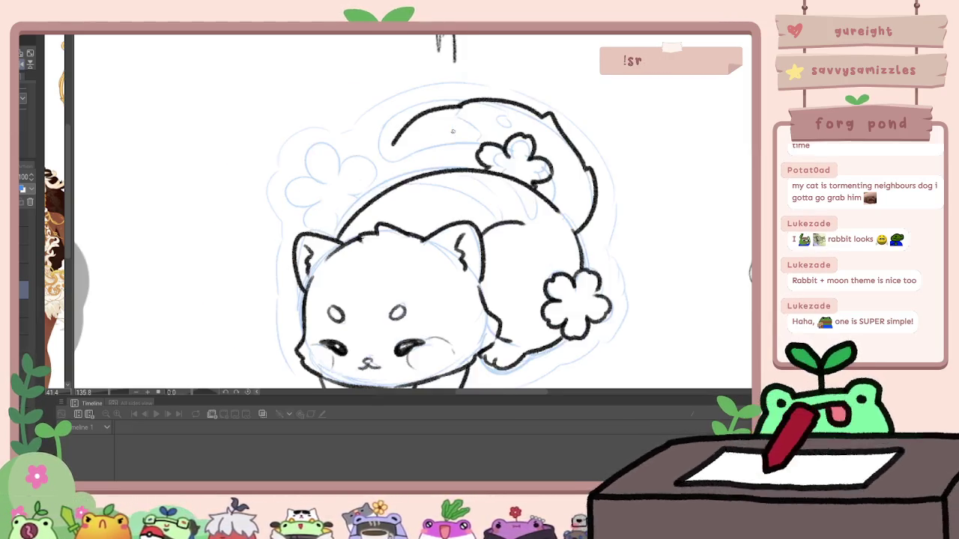
# Step: Redo the tail so it arches over the cat's back
pyautogui.scroll(-5, 615, 130)
pyautogui.scroll(4, 615, 128)
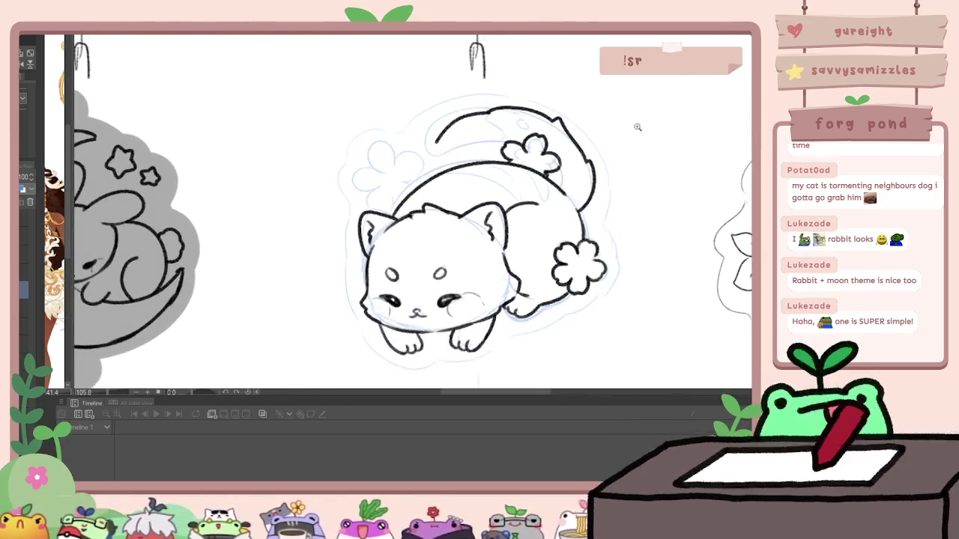
pyautogui.hotkey('ctrl', 'z')
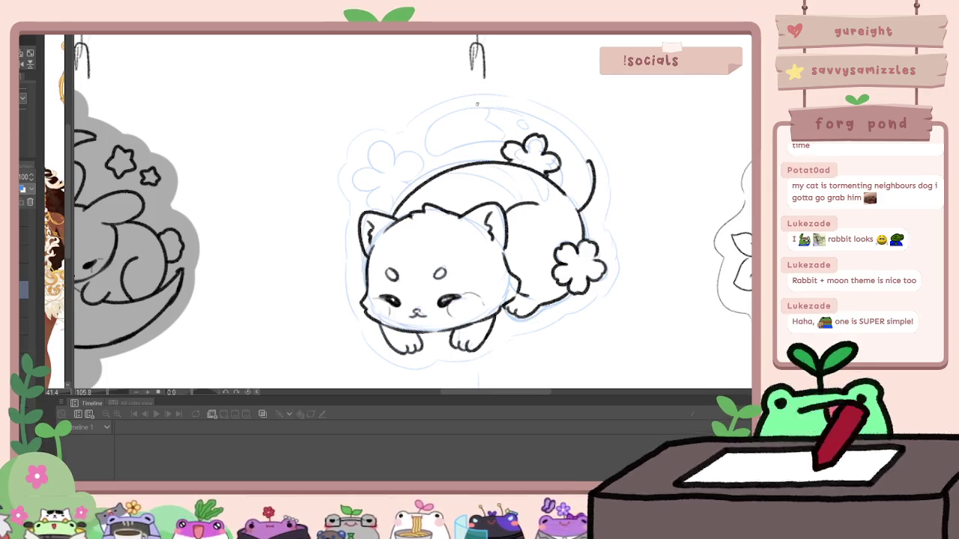
pyautogui.moveTo(446, 110); pyautogui.dragTo(421, 150)
pyautogui.hotkey('ctrl', 'z')
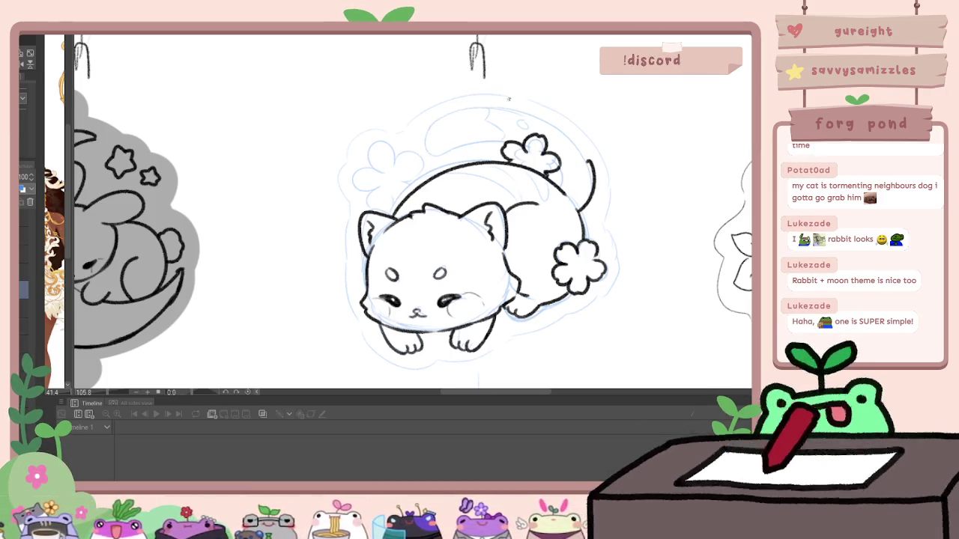
pyautogui.moveTo(575, 140)
pyautogui.mouseDown()
pyautogui.moveTo(486, 91)
pyautogui.moveTo(424, 150)
pyautogui.moveTo(558, 160)
pyautogui.mouseUp()
pyautogui.scroll(-3, 595, 163)
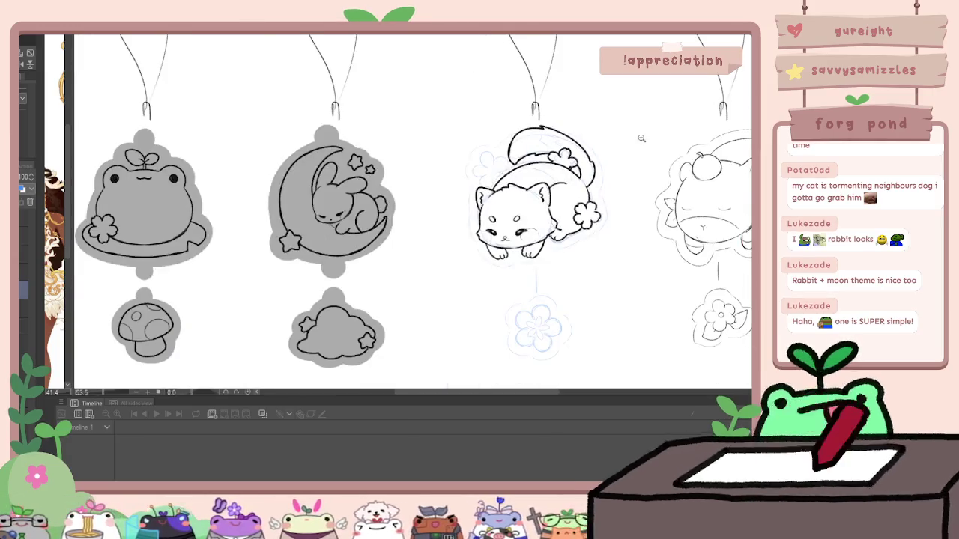
# Step: Ink the first stretch of the cat's tail from its back, undoing stray strokes
pyautogui.scroll(3, 595, 154)
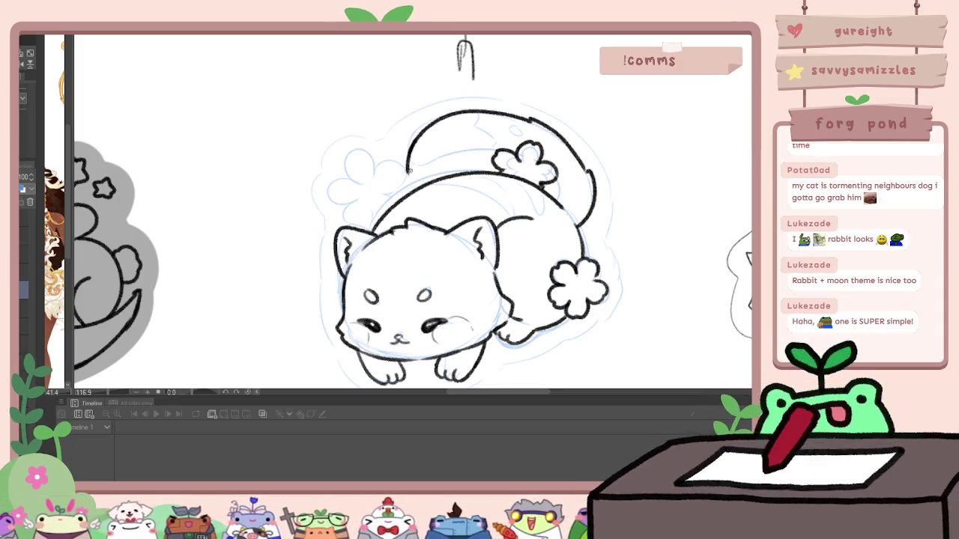
pyautogui.moveTo(406, 157)
pyautogui.mouseDown()
pyautogui.moveTo(412, 184)
pyautogui.moveTo(473, 158)
pyautogui.mouseUp()
pyautogui.hotkey('ctrl', 'z')
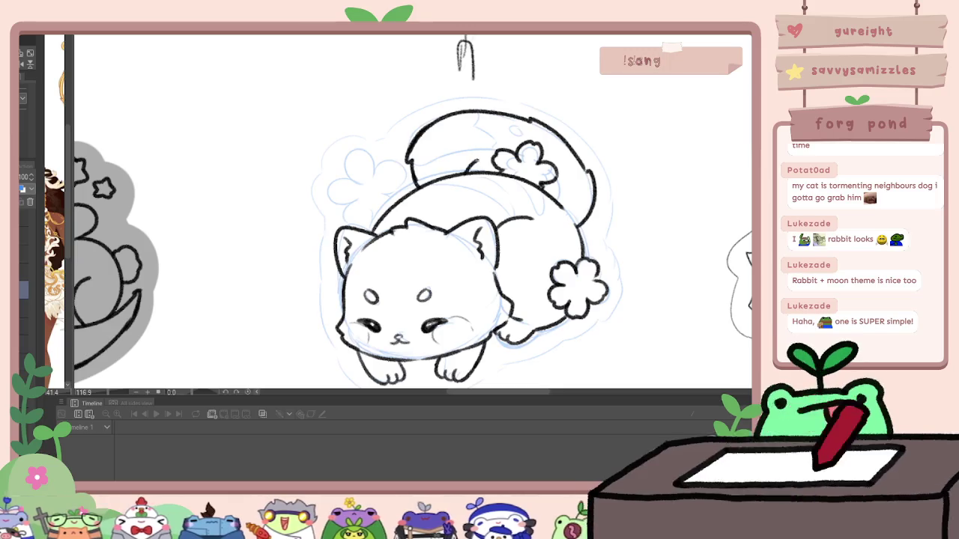
pyautogui.moveTo(413, 162); pyautogui.dragTo(437, 148)
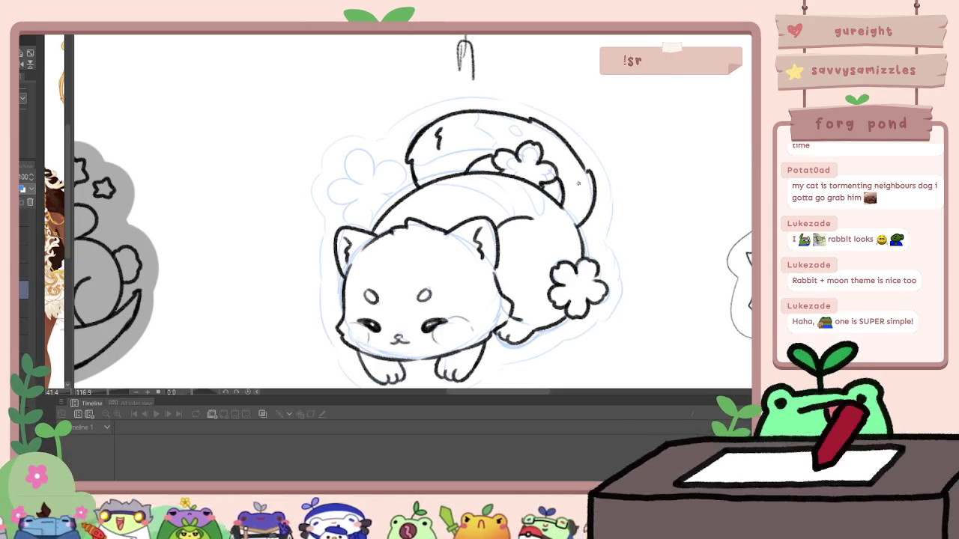
pyautogui.scroll(-3, 576, 184)
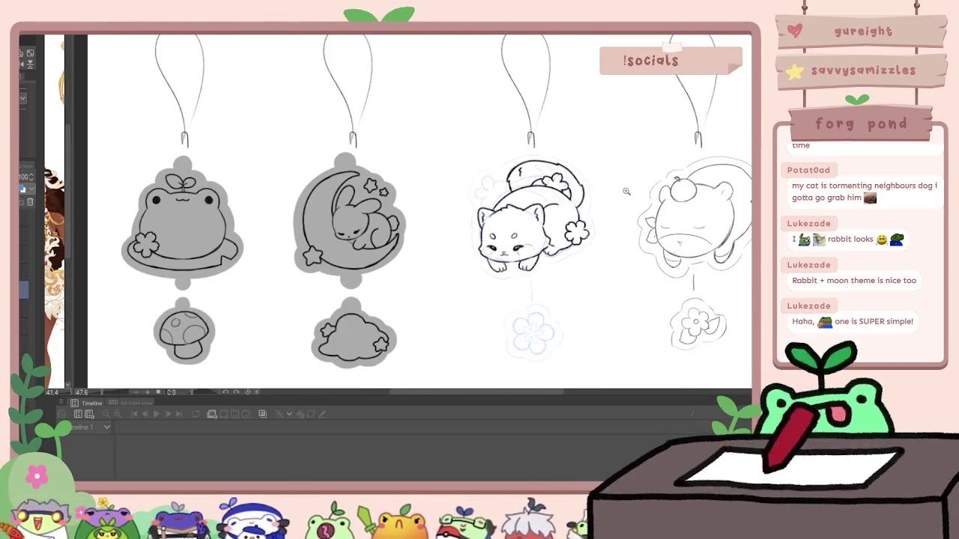
pyautogui.scroll(3, 608, 199)
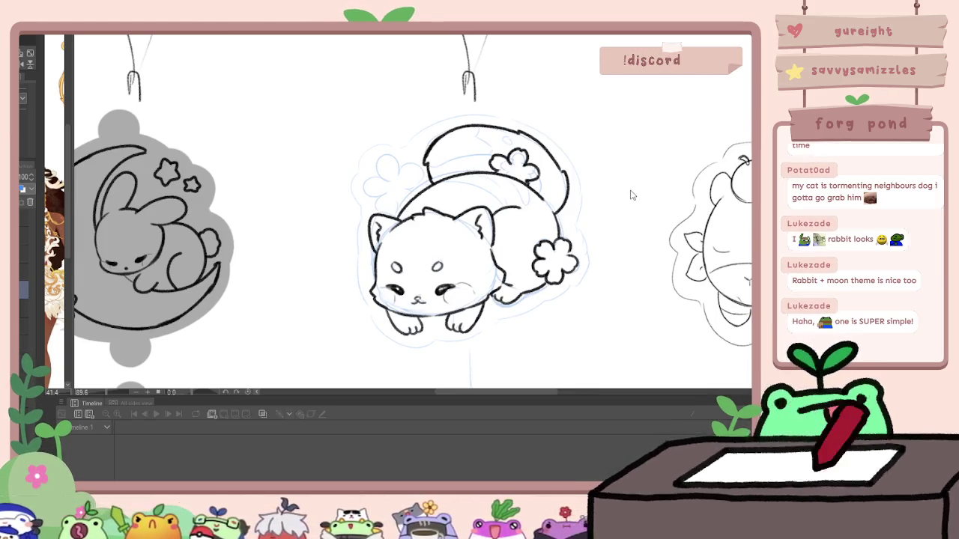
pyautogui.hotkey('ctrl', 'z')
pyautogui.hotkey('ctrl', 'z')
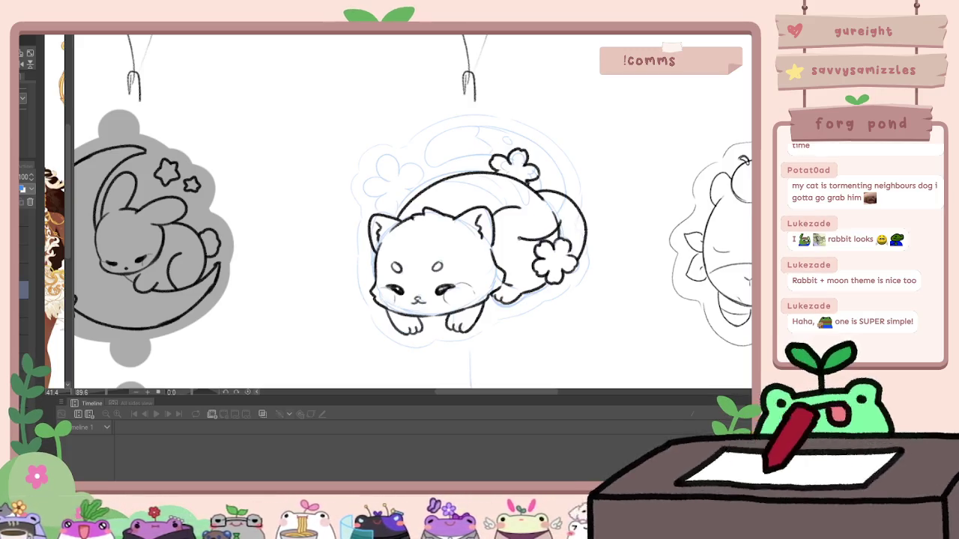
# Step: Redraw the cat's tail as a long arc over its back with the canvas flipped horizontally
pyautogui.moveTo(516, 299); pyautogui.dragTo(558, 304)
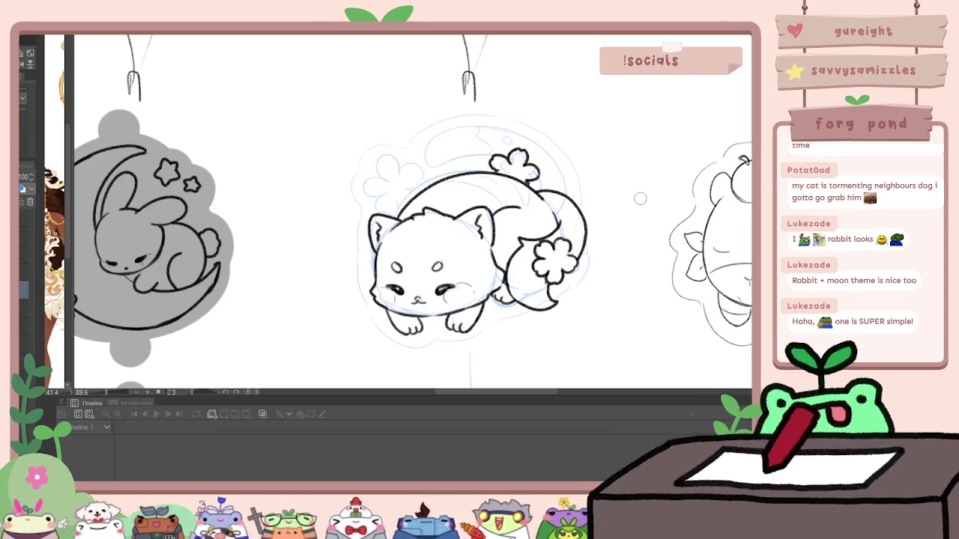
pyautogui.moveTo(601, 285); pyautogui.dragTo(563, 257)
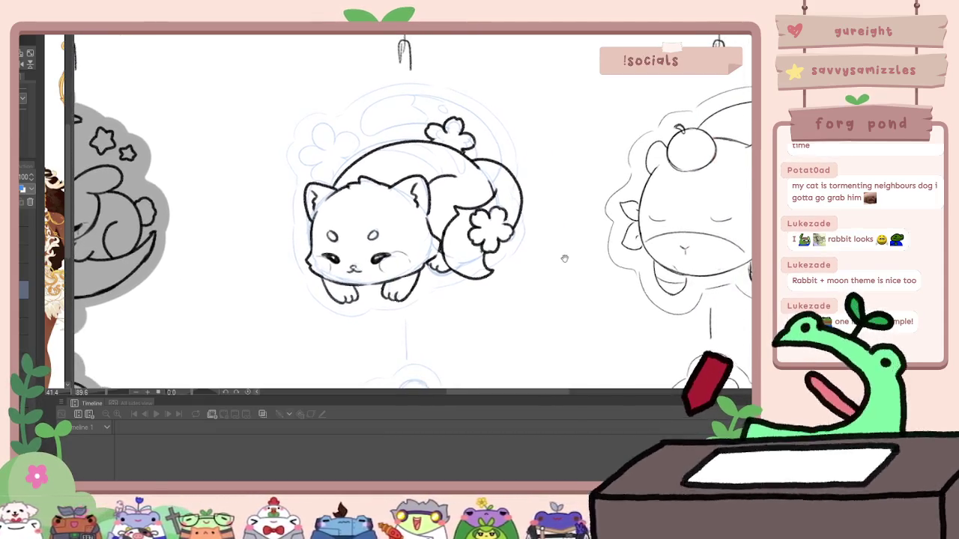
pyautogui.hotkey('ctrl', 'z')
pyautogui.press('h')
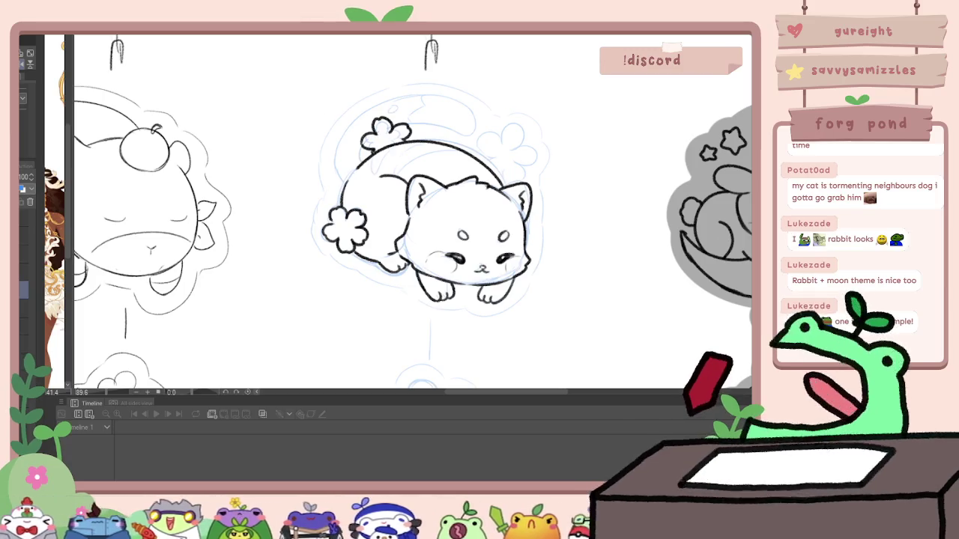
pyautogui.moveTo(341, 132); pyautogui.dragTo(337, 173)
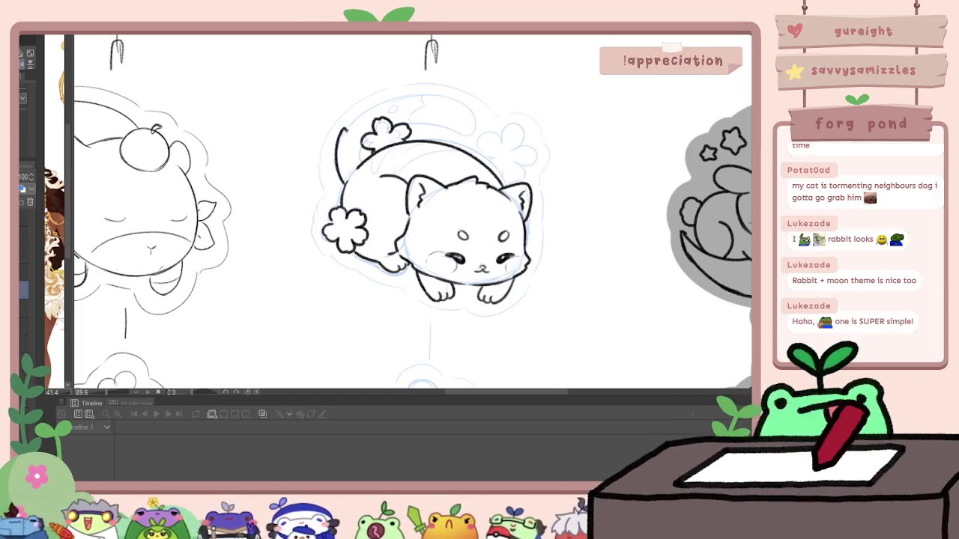
pyautogui.moveTo(344, 132); pyautogui.dragTo(401, 94)
pyautogui.press('h')
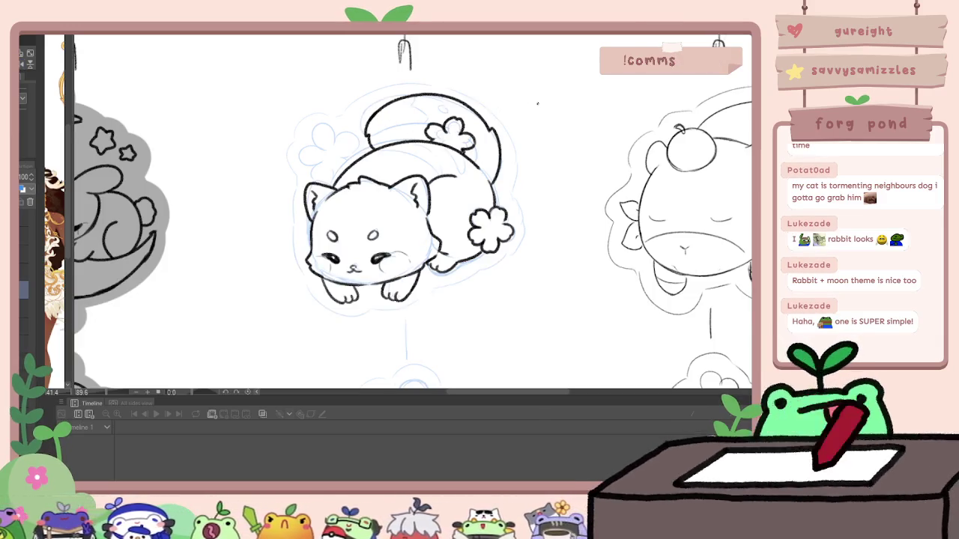
pyautogui.hotkey('ctrl', 'z')
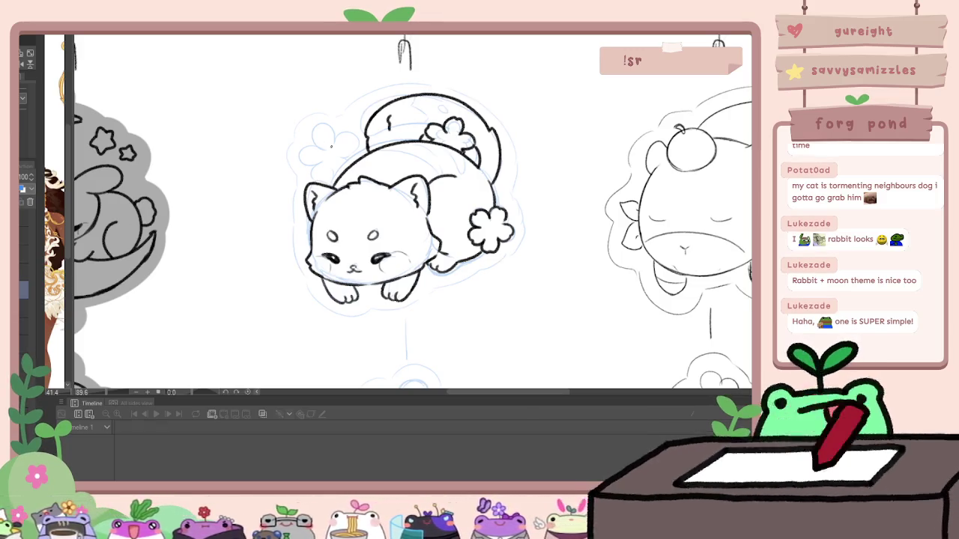
# Step: Close the small flower at the cat's upper left and zoom out
pyautogui.moveTo(318, 133)
pyautogui.mouseDown()
pyautogui.moveTo(334, 148)
pyautogui.moveTo(306, 170)
pyautogui.mouseUp()
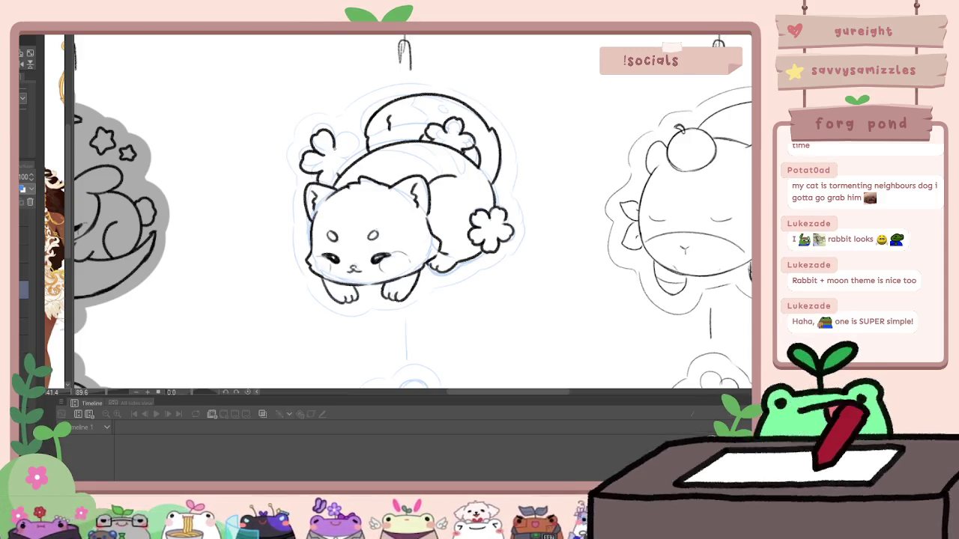
pyautogui.scroll(-2, 573, 144)
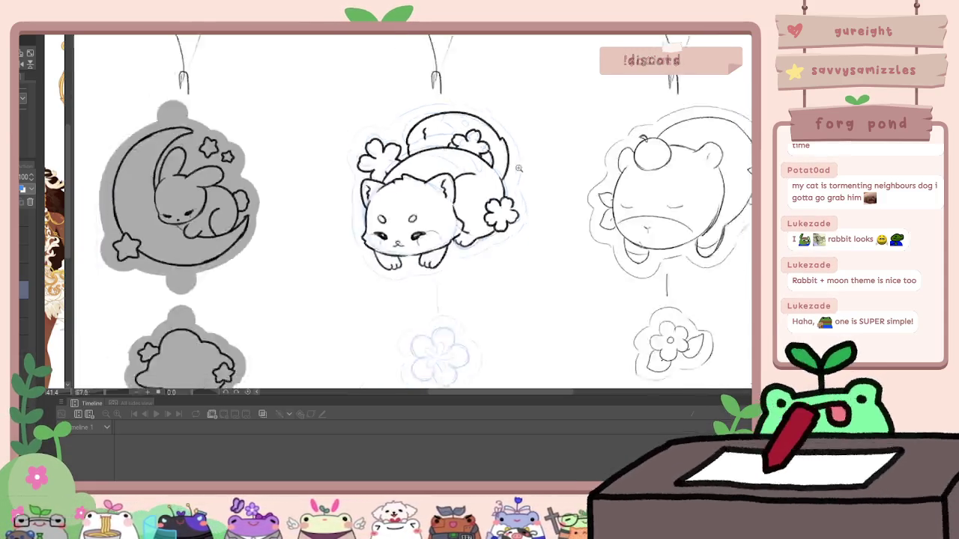
pyautogui.scroll(-2, 573, 143)
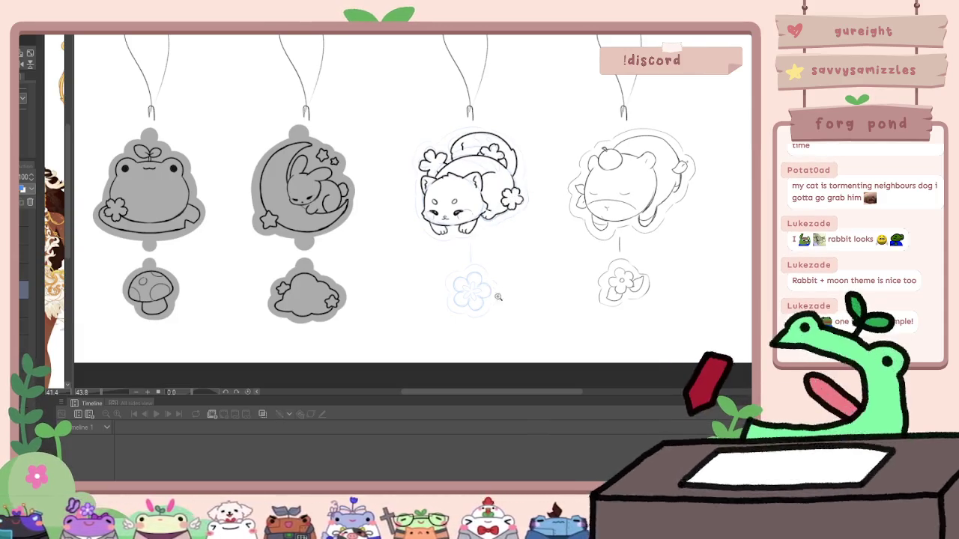
# Step: Zoom to the flower below the cat, ink its petal outline, then fit the whole sheet to view
pyautogui.scroll(2, 514, 243)
pyautogui.scroll(2, 479, 187)
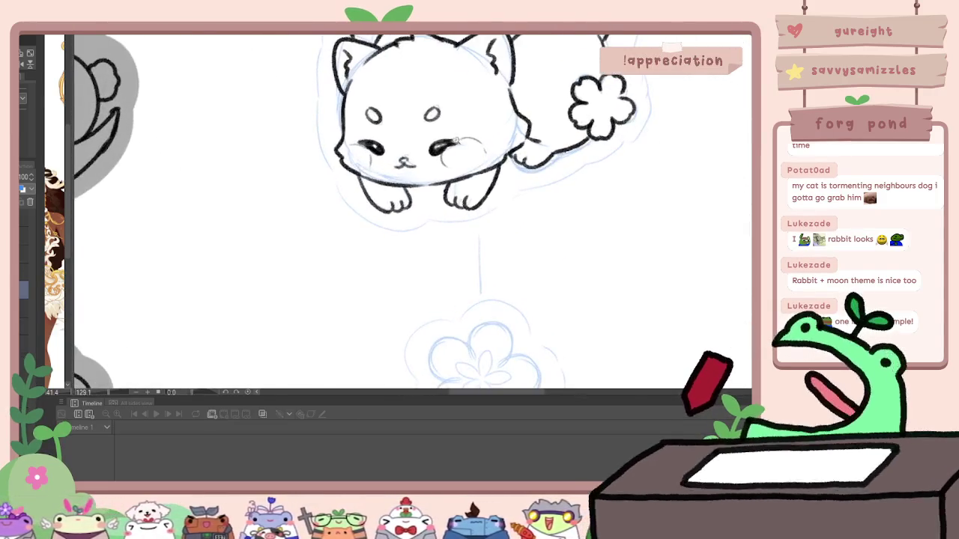
pyautogui.moveTo(505, 244); pyautogui.dragTo(430, 158)
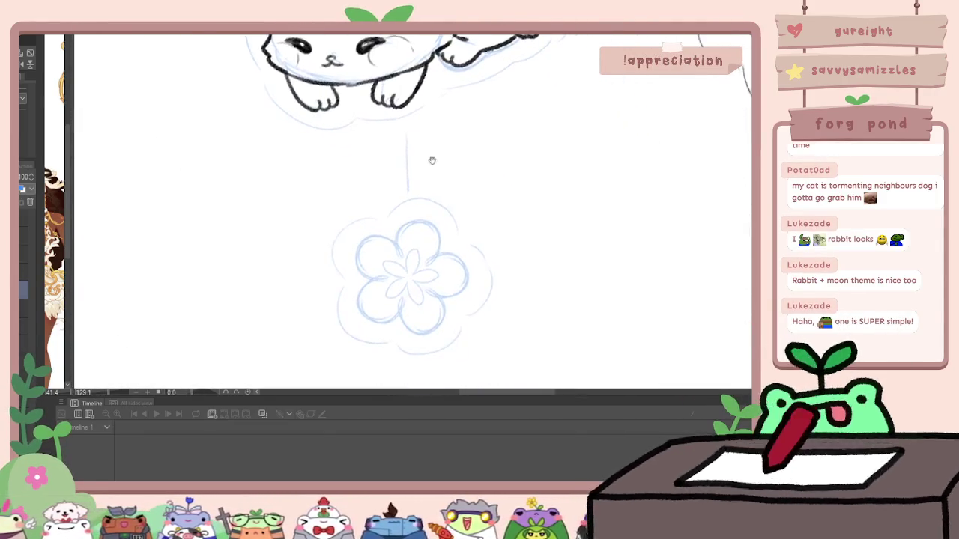
pyautogui.scroll(1, 430, 158)
pyautogui.scroll(1, 397, 243)
pyautogui.moveTo(390, 251)
pyautogui.mouseDown()
pyautogui.moveTo(392, 226)
pyautogui.moveTo(430, 200)
pyautogui.moveTo(453, 217)
pyautogui.moveTo(444, 256)
pyautogui.moveTo(337, 239)
pyautogui.moveTo(334, 262)
pyautogui.moveTo(374, 286)
pyautogui.moveTo(339, 337)
pyautogui.moveTo(374, 354)
pyautogui.moveTo(407, 320)
pyautogui.moveTo(414, 357)
pyautogui.moveTo(446, 308)
pyautogui.moveTo(497, 275)
pyautogui.moveTo(449, 257)
pyautogui.mouseUp()
pyautogui.hotkey('ctrl', '0')
pyautogui.scroll(5, 478, 249)
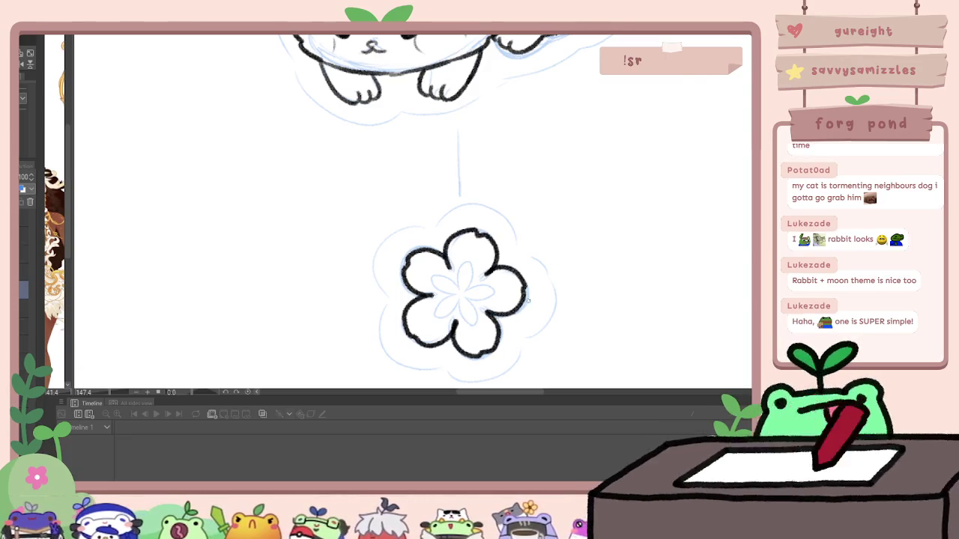
pyautogui.scroll(-3, 528, 299)
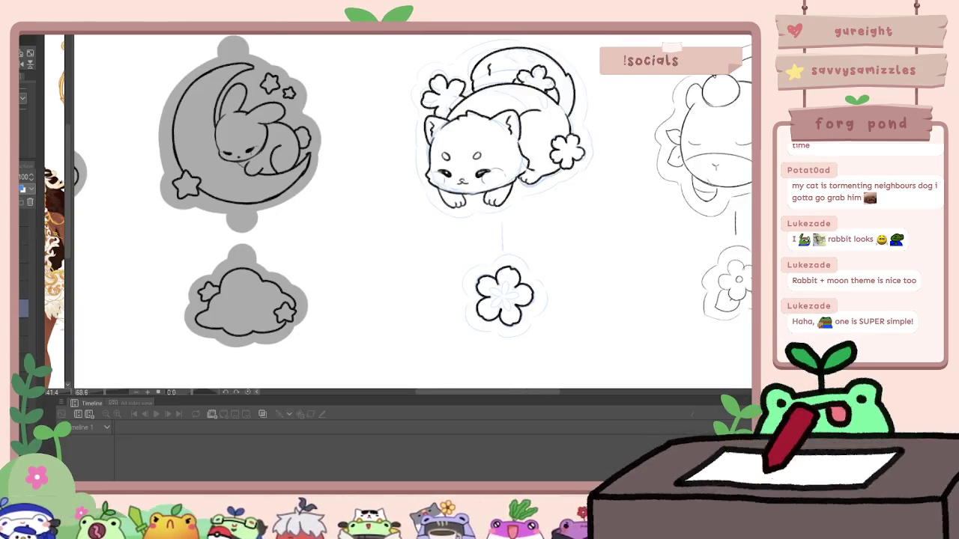
# Step: Paint grey backing with a hanging tab behind the cat and the five-petal flower charms
pyautogui.moveTo(435, 109)
pyautogui.mouseDown()
pyautogui.moveTo(439, 193)
pyautogui.moveTo(458, 211)
pyautogui.moveTo(547, 168)
pyautogui.moveTo(587, 132)
pyautogui.moveTo(563, 161)
pyautogui.moveTo(550, 113)
pyautogui.moveTo(479, 98)
pyautogui.moveTo(463, 141)
pyautogui.moveTo(487, 120)
pyautogui.moveTo(536, 138)
pyautogui.moveTo(419, 146)
pyautogui.moveTo(449, 142)
pyautogui.moveTo(465, 210)
pyautogui.moveTo(524, 179)
pyautogui.moveTo(489, 196)
pyautogui.moveTo(509, 158)
pyautogui.moveTo(450, 221)
pyautogui.moveTo(479, 124)
pyautogui.moveTo(522, 105)
pyautogui.moveTo(490, 90)
pyautogui.mouseUp()
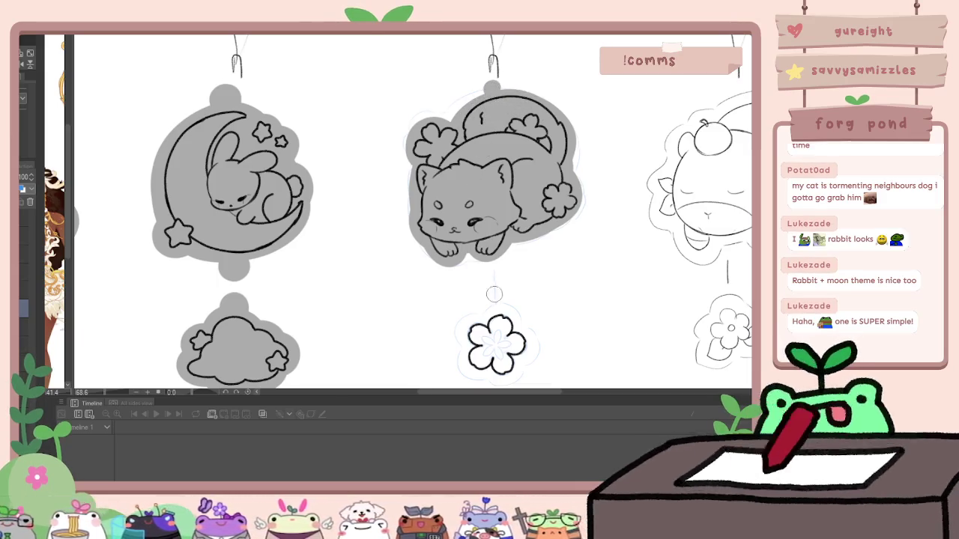
pyautogui.moveTo(490, 265); pyautogui.dragTo(467, 220)
pyautogui.moveTo(468, 277)
pyautogui.mouseDown()
pyautogui.moveTo(449, 296)
pyautogui.moveTo(451, 319)
pyautogui.moveTo(465, 281)
pyautogui.moveTo(483, 280)
pyautogui.moveTo(492, 298)
pyautogui.moveTo(476, 318)
pyautogui.mouseUp()
pyautogui.moveTo(470, 264); pyautogui.dragTo(468, 254)
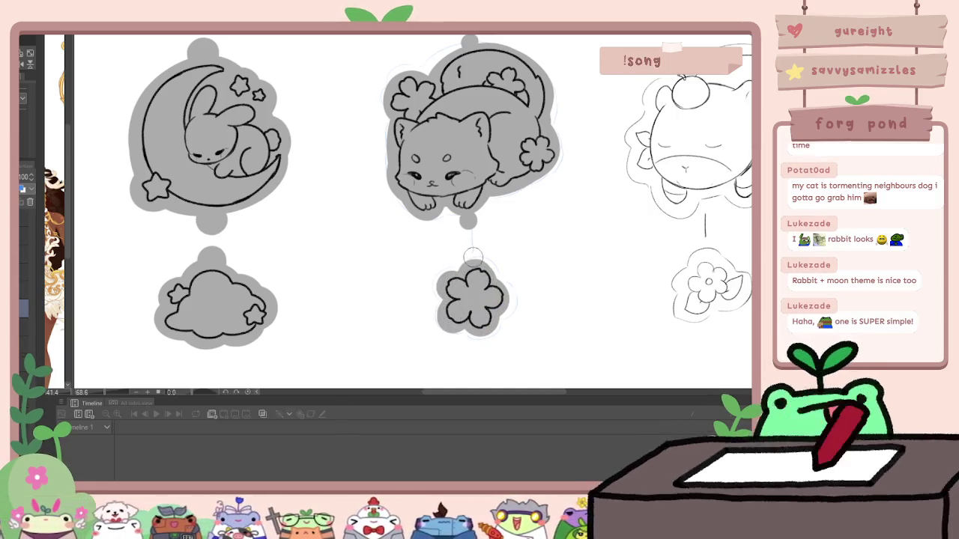
pyautogui.scroll(-3, 487, 255)
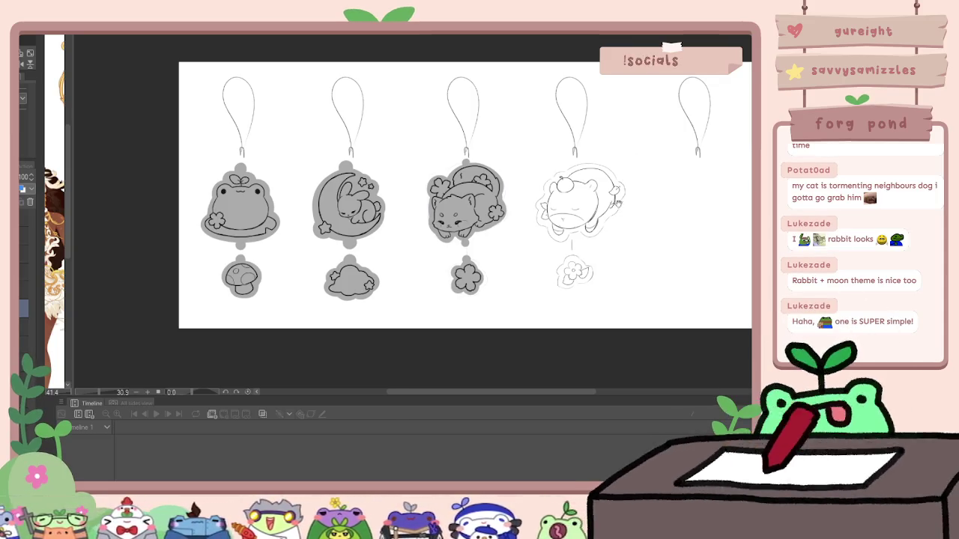
pyautogui.moveTo(527, 243); pyautogui.dragTo(463, 247)
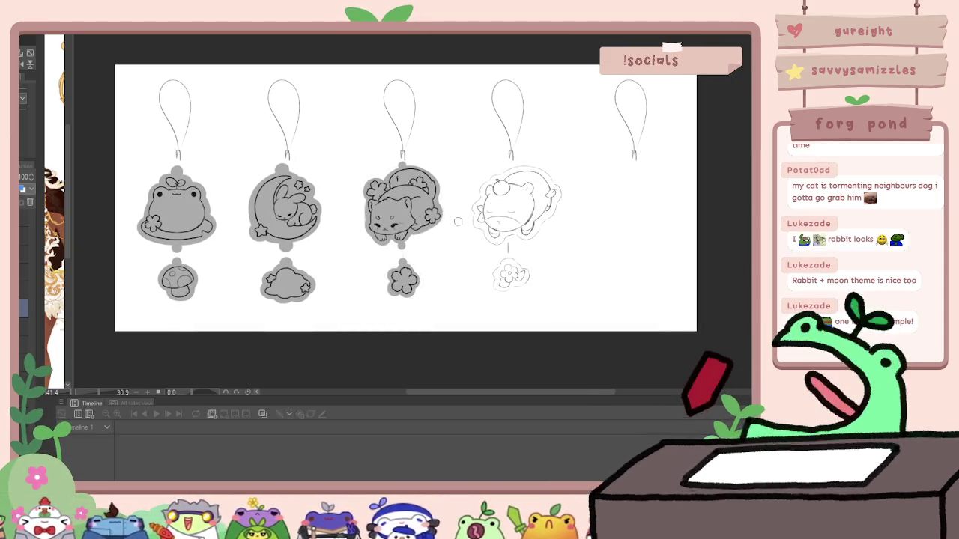
pyautogui.moveTo(569, 223)
pyautogui.mouseDown()
pyautogui.moveTo(590, 225)
pyautogui.moveTo(524, 208)
pyautogui.mouseUp()
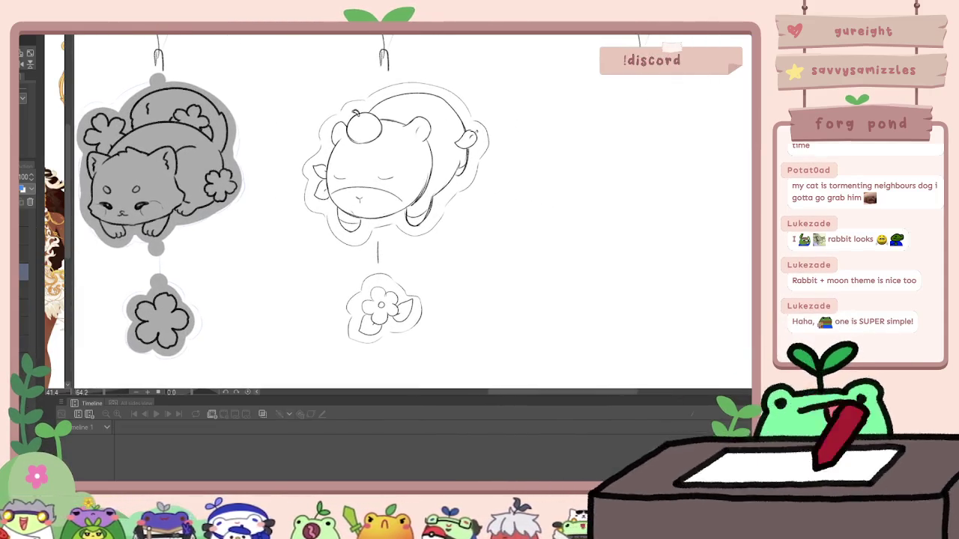
# Step: Fade the sketch to about a third opacity, then ink the bear's apple stem, leaf and dots
pyautogui.moveTo(24, 177); pyautogui.dragTo(21, 176)
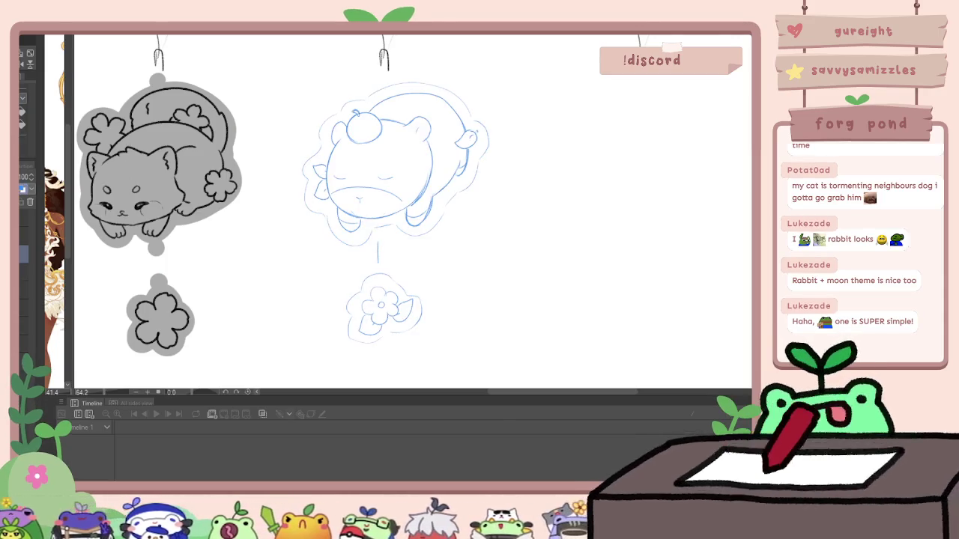
pyautogui.click(24, 273)
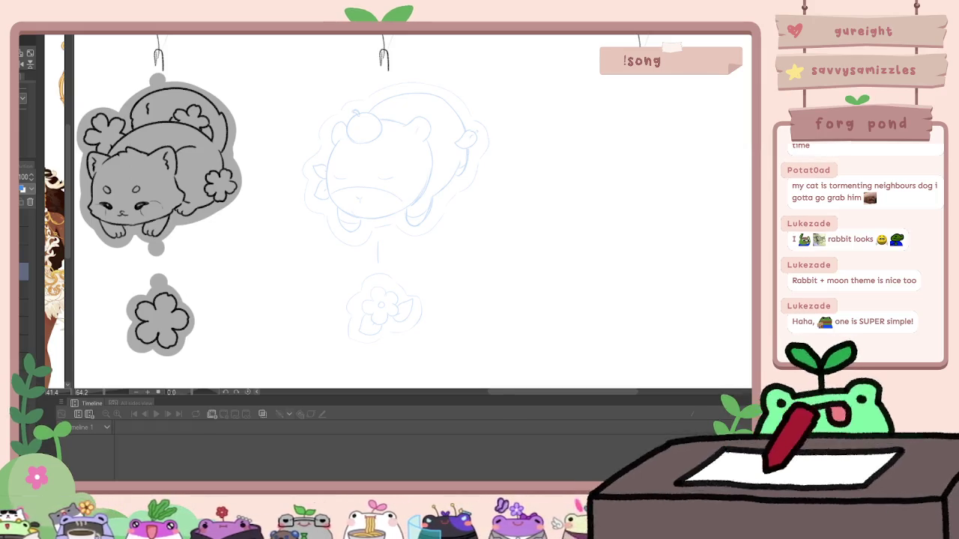
pyautogui.moveTo(361, 127); pyautogui.dragTo(400, 99)
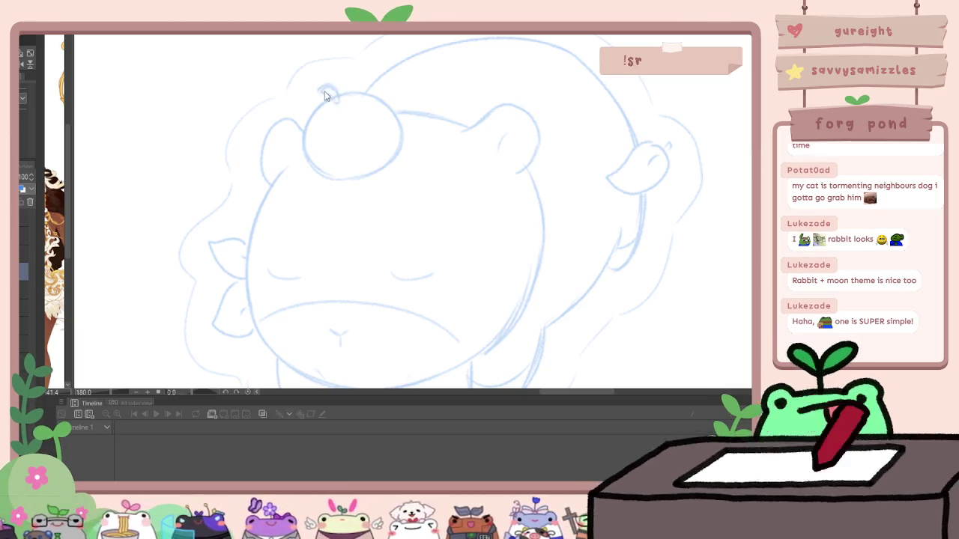
pyautogui.moveTo(330, 88)
pyautogui.mouseDown()
pyautogui.moveTo(339, 100)
pyautogui.moveTo(361, 74)
pyautogui.moveTo(307, 164)
pyautogui.moveTo(370, 180)
pyautogui.moveTo(399, 112)
pyautogui.moveTo(371, 94)
pyautogui.mouseUp()
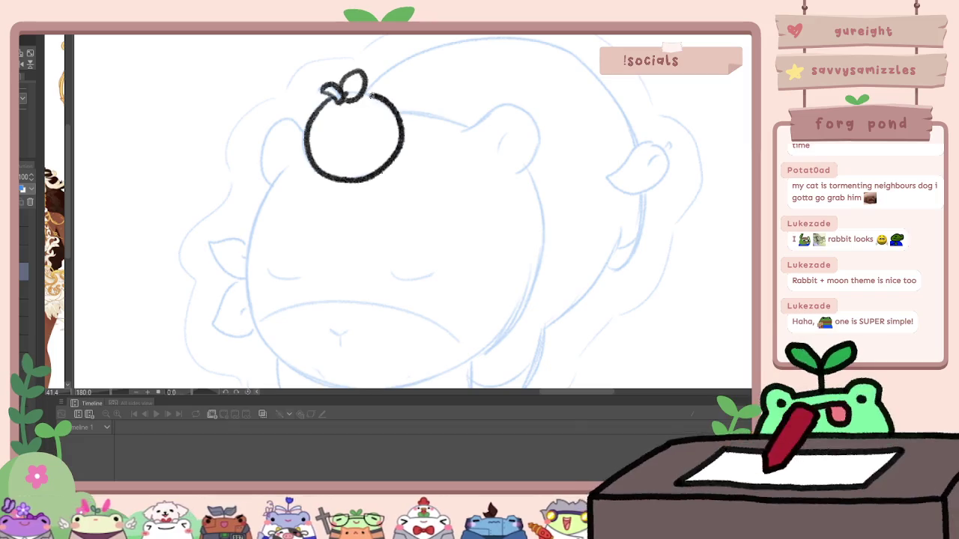
pyautogui.click(330, 118)
pyautogui.click(369, 125)
pyautogui.scroll(-3, 350, 140)
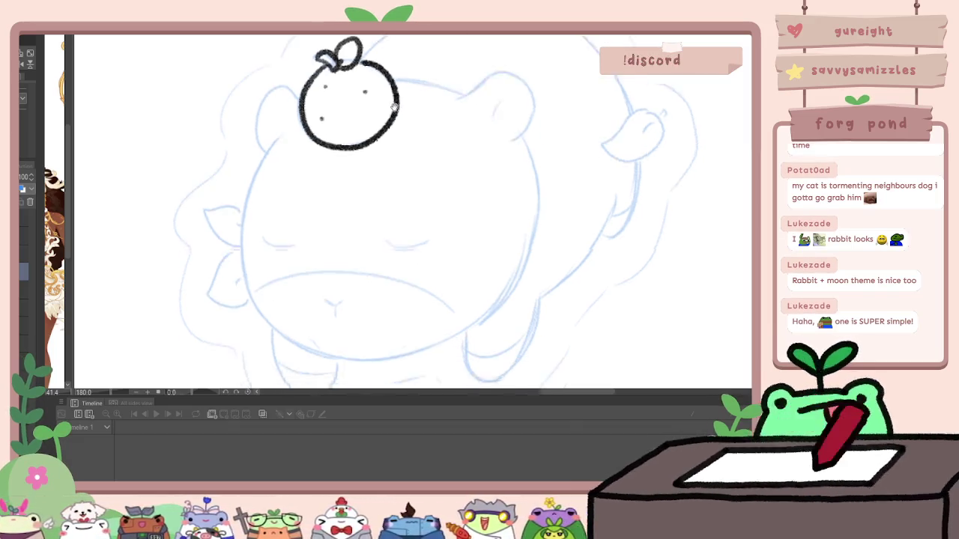
# Step: Ink the bear's body outline, redrawing the left and right sides several times
pyautogui.moveTo(285, 114)
pyautogui.mouseDown()
pyautogui.moveTo(254, 183)
pyautogui.moveTo(267, 263)
pyautogui.mouseUp()
pyautogui.hotkey('ctrl', 'z')
pyautogui.moveTo(285, 117); pyautogui.dragTo(341, 326)
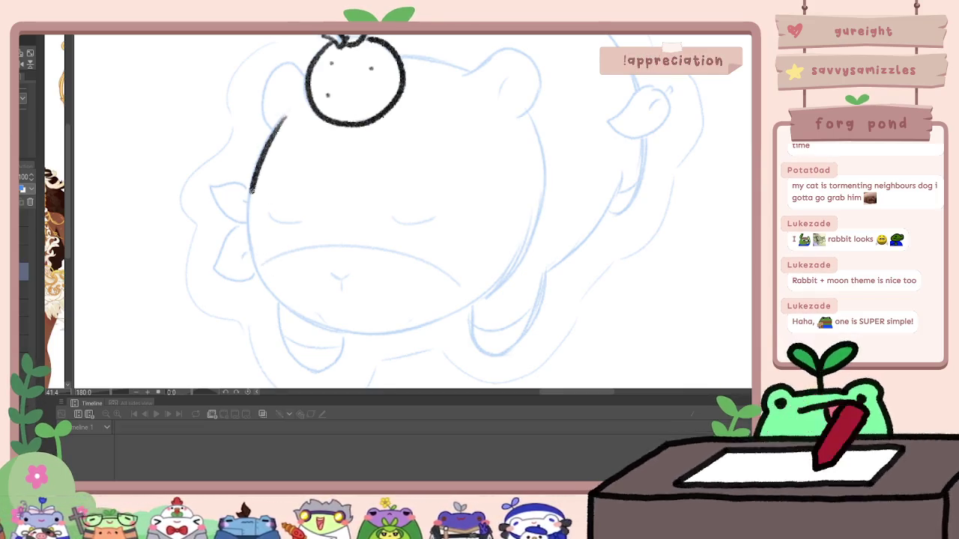
pyautogui.hotkey('ctrl', 'z')
pyautogui.moveTo(284, 116)
pyautogui.mouseDown()
pyautogui.moveTo(408, 330)
pyautogui.moveTo(494, 273)
pyautogui.mouseUp()
pyautogui.hotkey('ctrl', 'z')
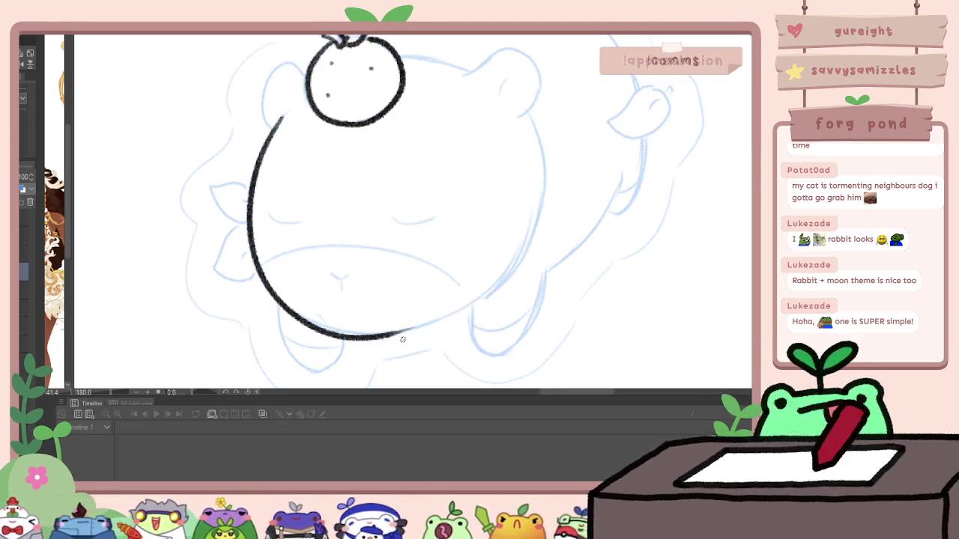
pyautogui.moveTo(382, 336); pyautogui.dragTo(525, 194)
pyautogui.hotkey('ctrl', 'z')
pyautogui.moveTo(383, 337); pyautogui.dragTo(522, 219)
pyautogui.hotkey('ctrl', 'z')
pyautogui.moveTo(437, 323)
pyautogui.mouseDown()
pyautogui.moveTo(528, 202)
pyautogui.moveTo(527, 125)
pyautogui.mouseUp()
# Step: Add the bear's curved belly line, review it zoomed out, then clear all the bear's black ink
pyautogui.scroll(-3, 545, 185)
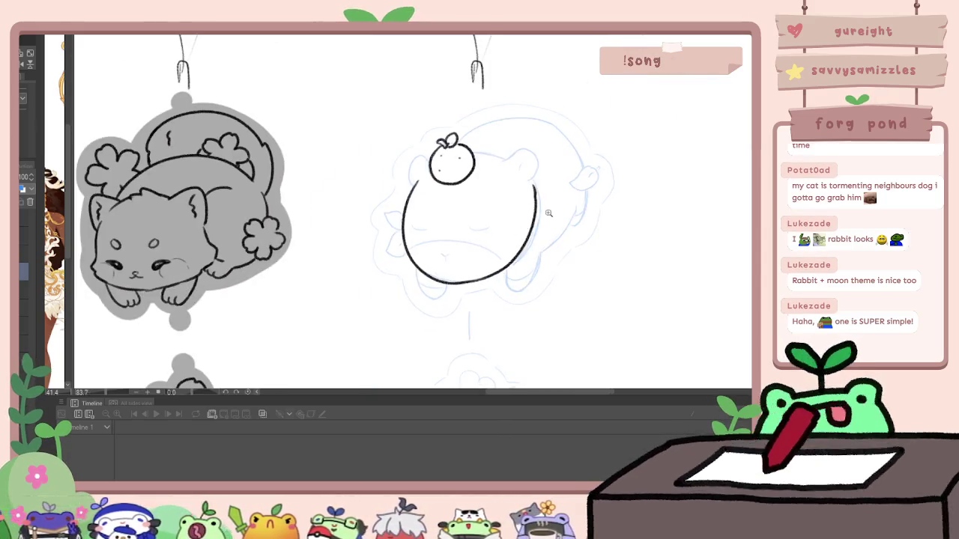
pyautogui.scroll(2, 521, 240)
pyautogui.scroll(1, 522, 240)
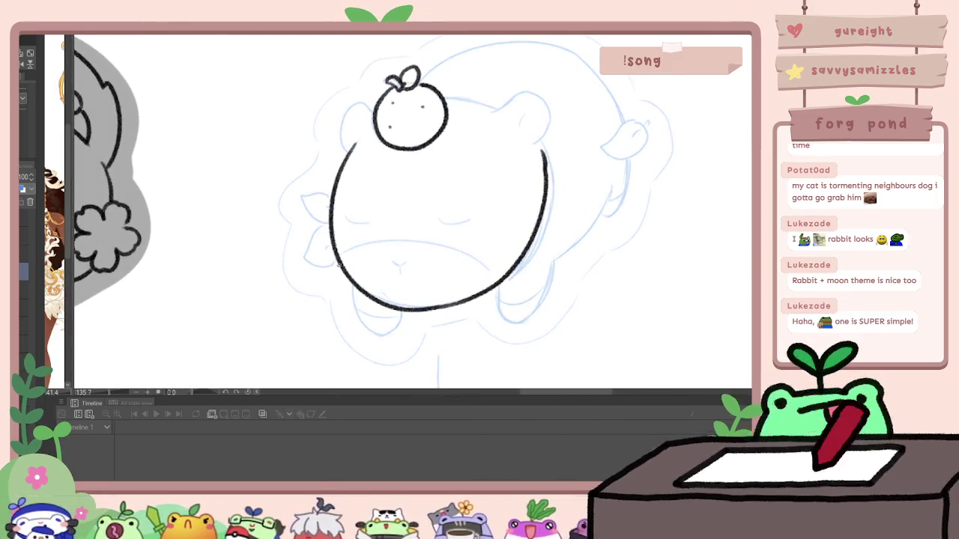
pyautogui.moveTo(339, 260); pyautogui.dragTo(405, 228)
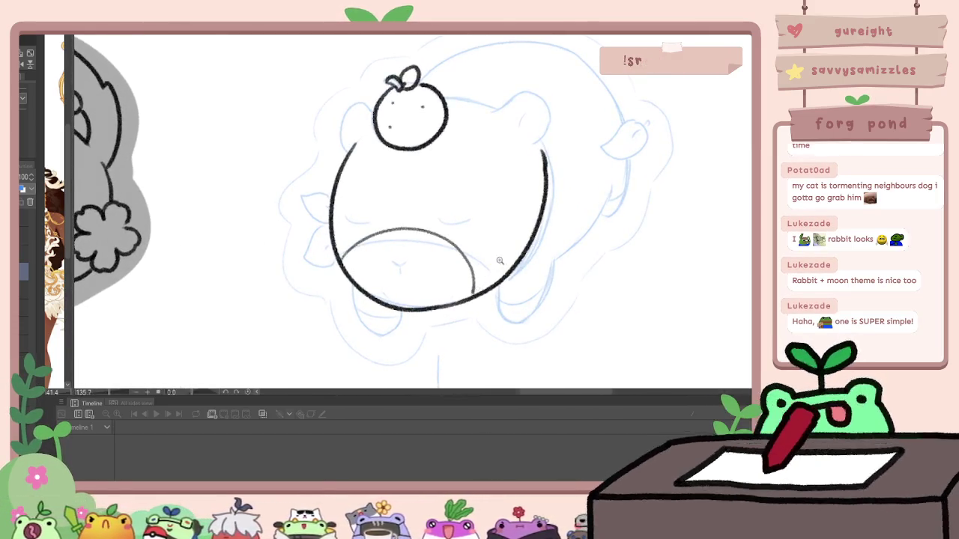
pyautogui.scroll(-3, 499, 260)
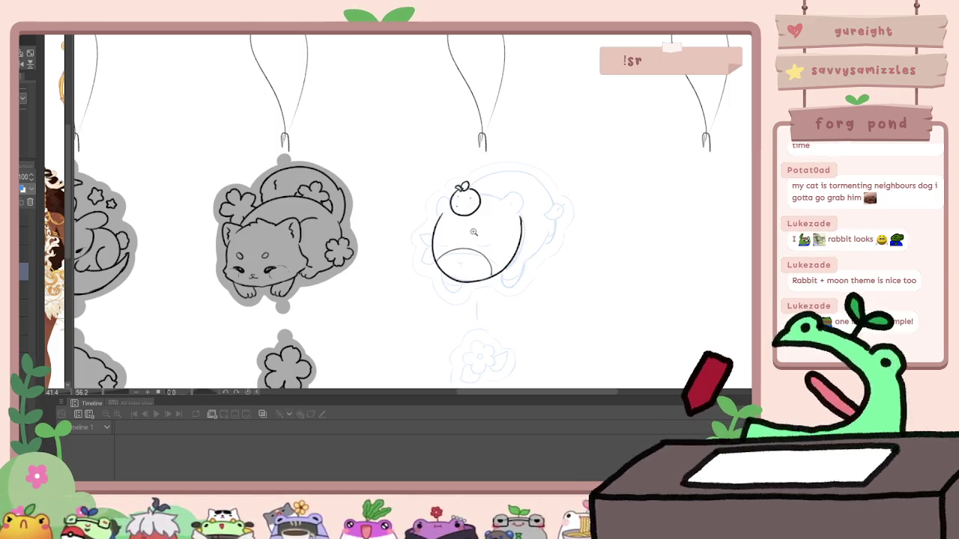
pyautogui.scroll(-2, 495, 315)
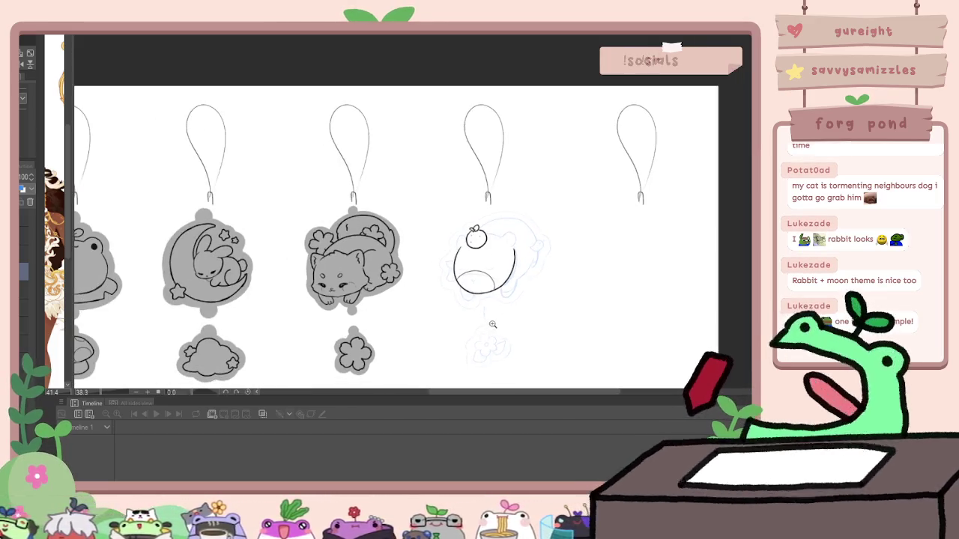
pyautogui.scroll(3, 571, 250)
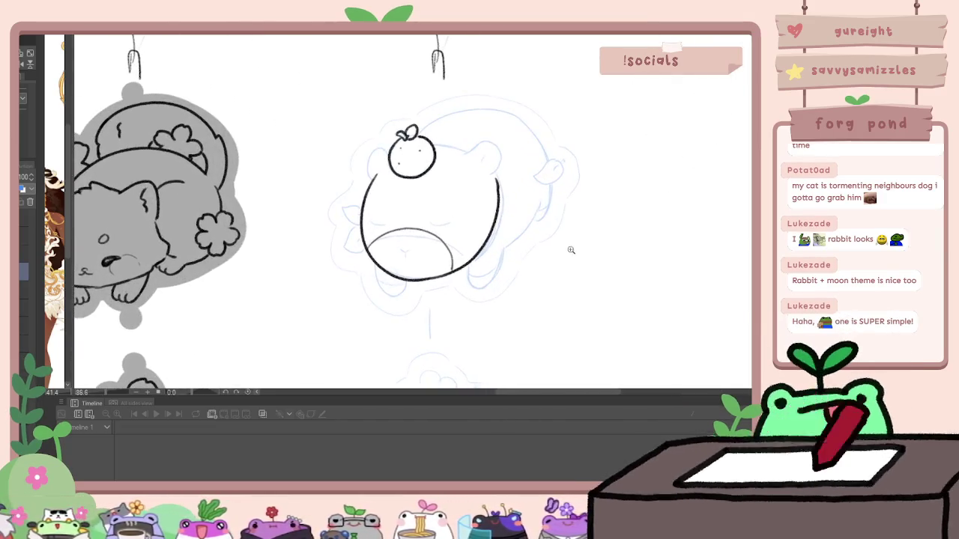
pyautogui.press('Delete')
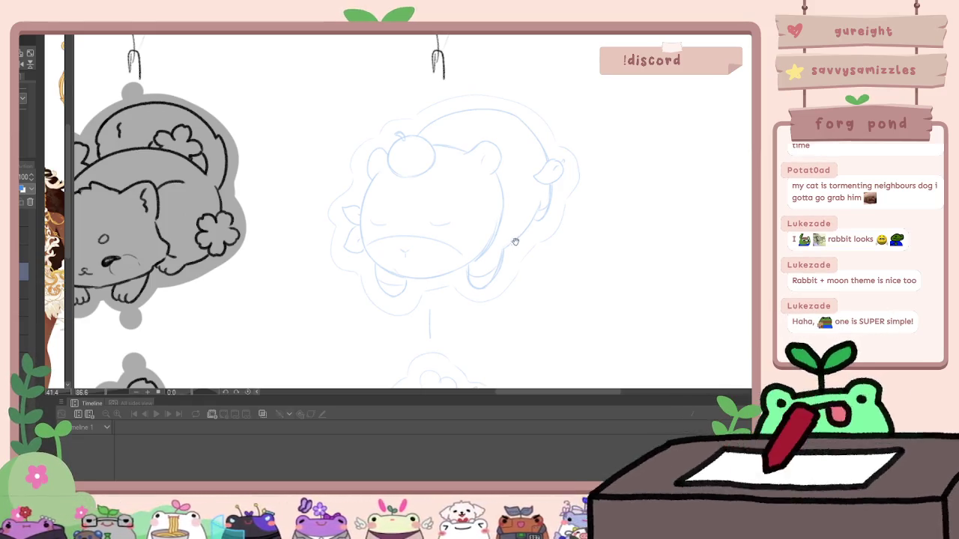
pyautogui.moveTo(513, 239); pyautogui.dragTo(391, 259)
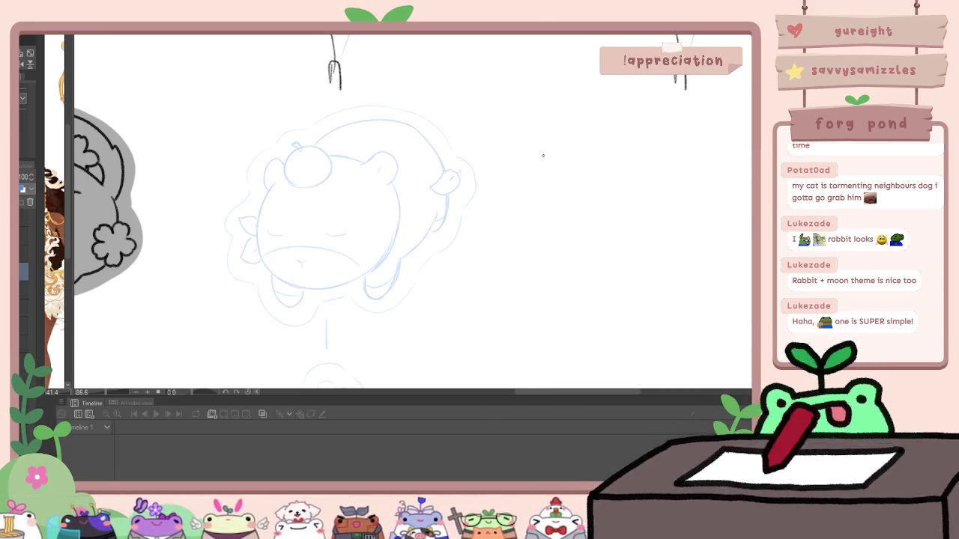
pyautogui.moveTo(516, 152)
pyautogui.mouseDown()
pyautogui.moveTo(524, 215)
pyautogui.moveTo(536, 230)
pyautogui.mouseUp()
pyautogui.hotkey('ctrl', 'z')
pyautogui.hotkey('ctrl', 'z')
pyautogui.moveTo(533, 133)
pyautogui.mouseDown()
pyautogui.moveTo(636, 150)
pyautogui.moveTo(628, 199)
pyautogui.mouseUp()
pyautogui.moveTo(640, 161); pyautogui.dragTo(630, 208)
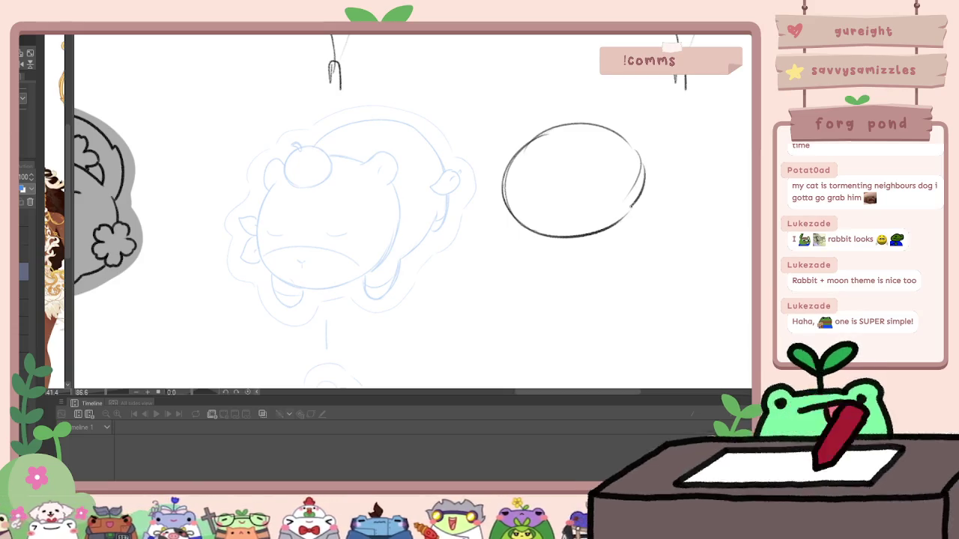
pyautogui.moveTo(514, 157); pyautogui.dragTo(567, 217)
pyautogui.hotkey('ctrl', 'z')
pyautogui.moveTo(517, 155); pyautogui.dragTo(564, 214)
pyautogui.hotkey('ctrl', 'z')
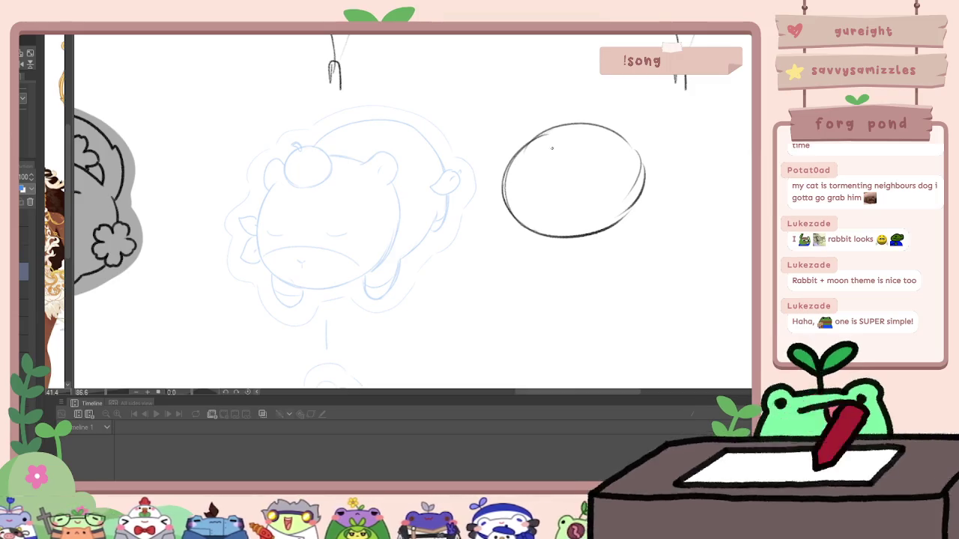
pyautogui.moveTo(514, 158)
pyautogui.mouseDown()
pyautogui.moveTo(558, 171)
pyautogui.moveTo(574, 200)
pyautogui.moveTo(579, 195)
pyautogui.moveTo(581, 229)
pyautogui.mouseUp()
pyautogui.hotkey('ctrl', 'z')
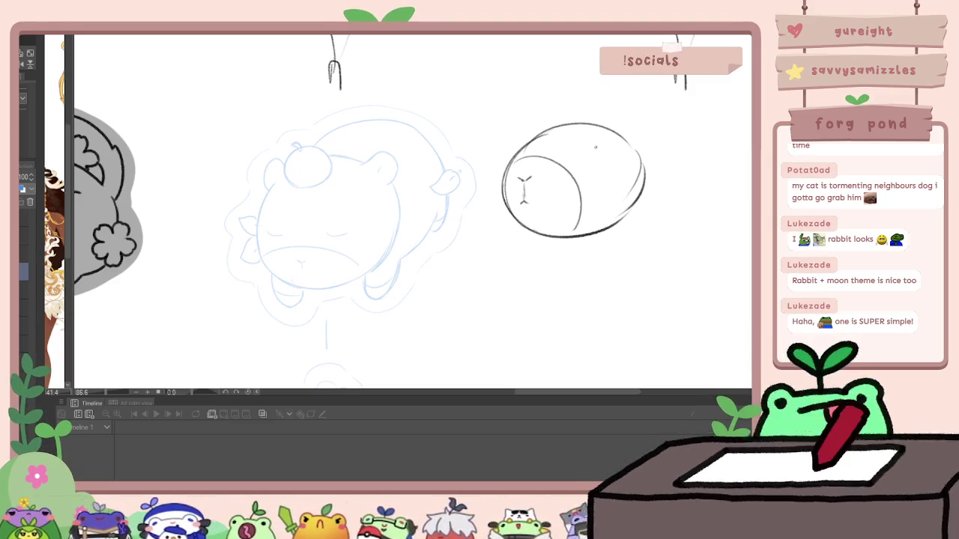
pyautogui.moveTo(597, 159); pyautogui.dragTo(610, 160)
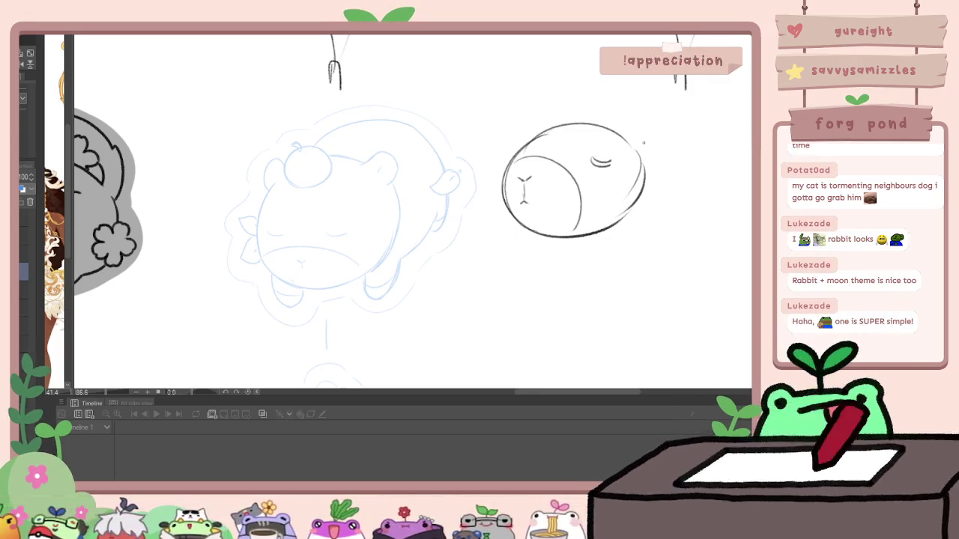
pyautogui.press('Delete')
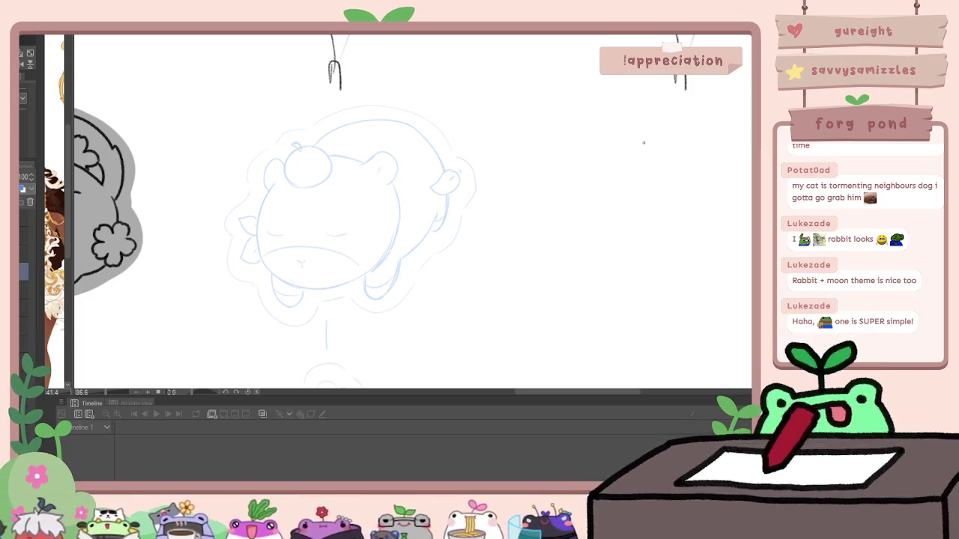
pyautogui.moveTo(374, 283); pyautogui.dragTo(328, 292)
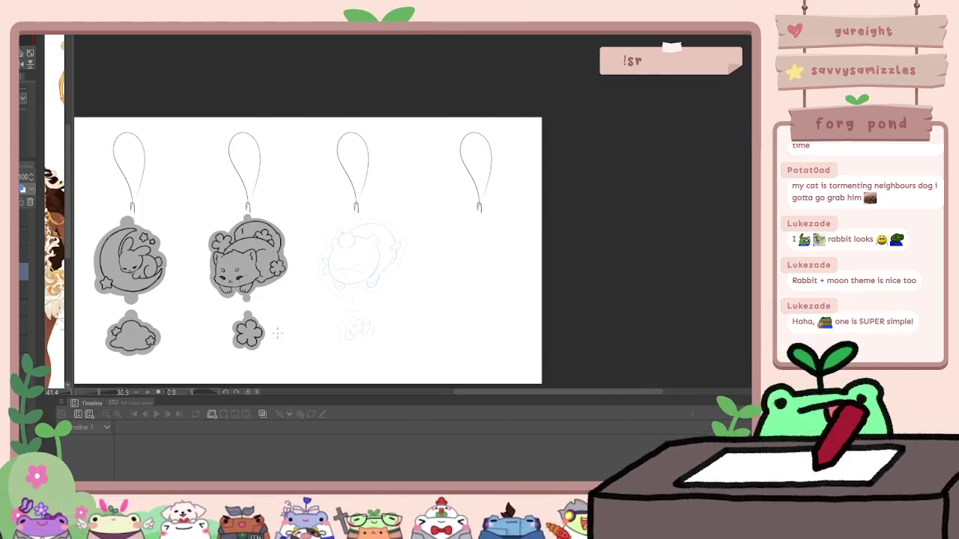
pyautogui.scroll(3, 350, 240)
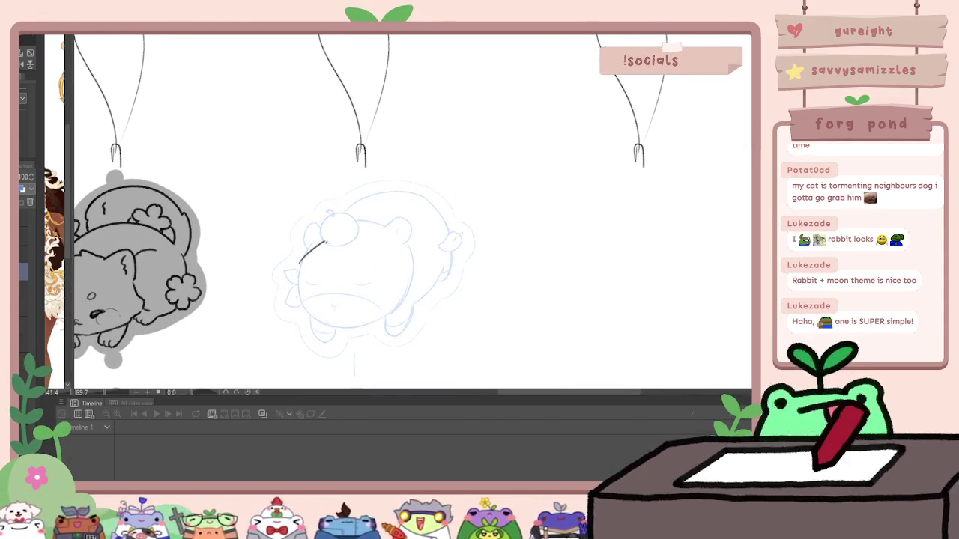
# Step: Try inking the bear's head edge, undo those strokes, and pan to empty space
pyautogui.moveTo(314, 248); pyautogui.dragTo(335, 237)
pyautogui.moveTo(350, 299)
pyautogui.mouseDown()
pyautogui.moveTo(322, 335)
pyautogui.moveTo(286, 289)
pyautogui.moveTo(314, 248)
pyautogui.moveTo(318, 319)
pyautogui.mouseUp()
pyautogui.hotkey('ctrl', 'z')
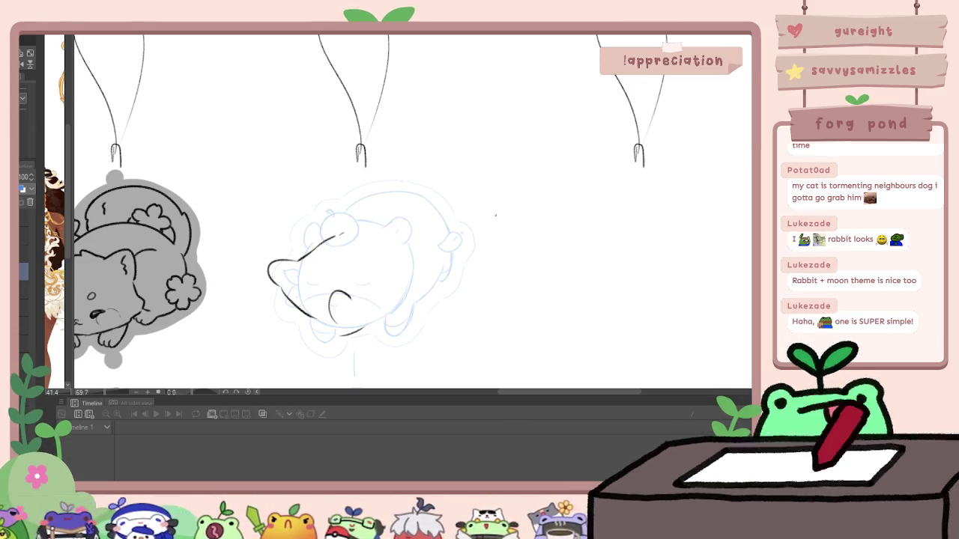
pyautogui.hotkey('ctrl', 'z')
pyautogui.hotkey('ctrl', 'z')
pyautogui.hotkey('ctrl', 'z')
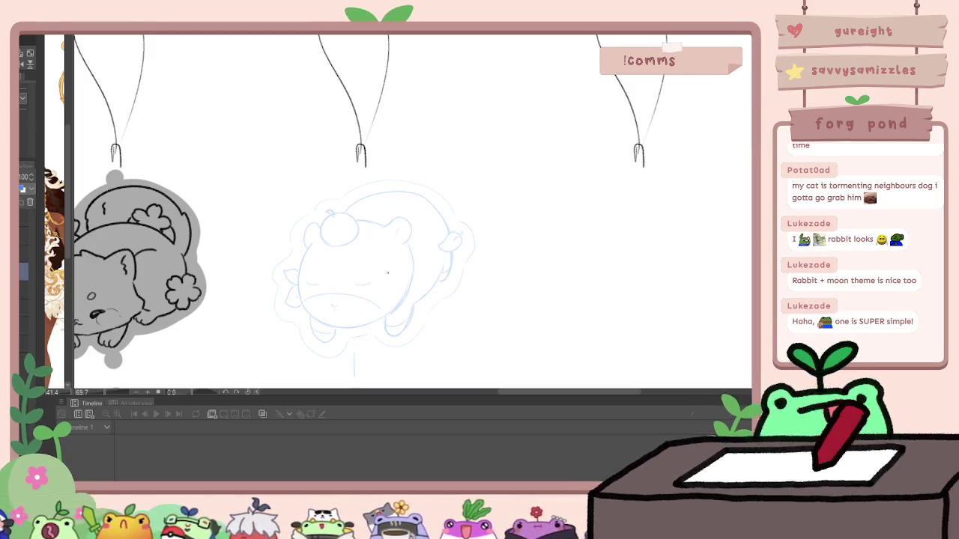
pyautogui.moveTo(414, 228)
pyautogui.mouseDown()
pyautogui.moveTo(387, 251)
pyautogui.moveTo(358, 244)
pyautogui.moveTo(477, 212)
pyautogui.moveTo(503, 226)
pyautogui.moveTo(516, 300)
pyautogui.mouseUp()
# Step: Draw an oval head in the empty space and rotate it about 40 degrees
pyautogui.moveTo(417, 266); pyautogui.dragTo(440, 318)
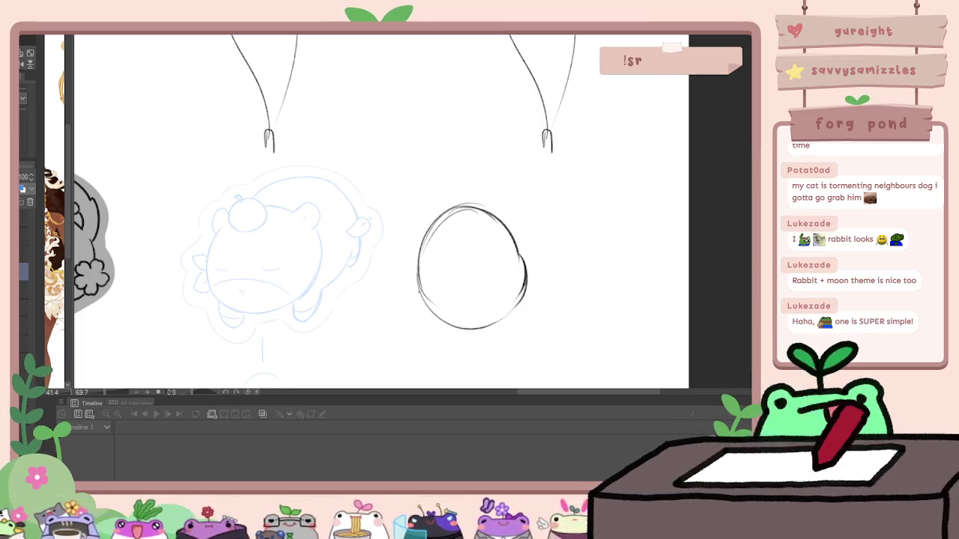
pyautogui.hotkey('ctrl', 'z')
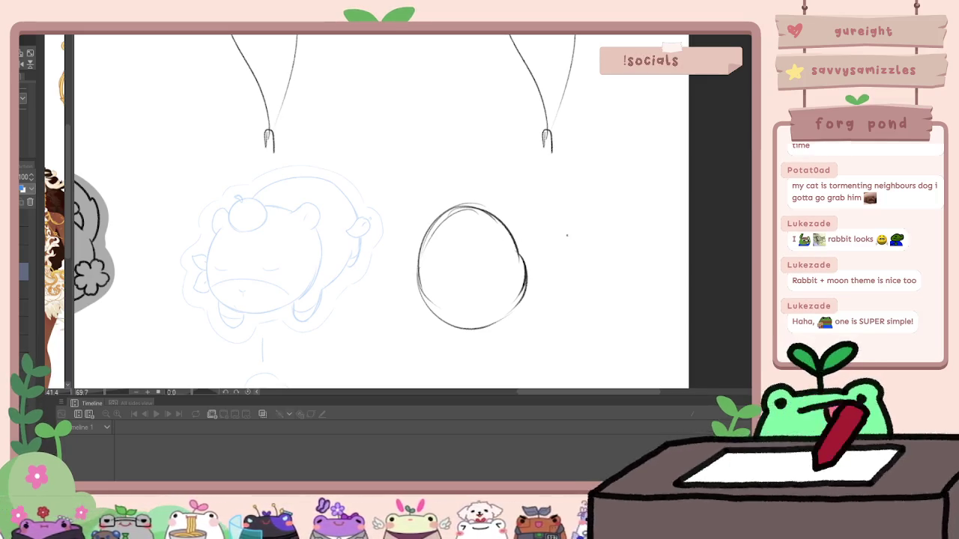
pyautogui.hotkey('ctrl', 't')
pyautogui.moveTo(572, 233); pyautogui.dragTo(554, 202)
pyautogui.press('Return')
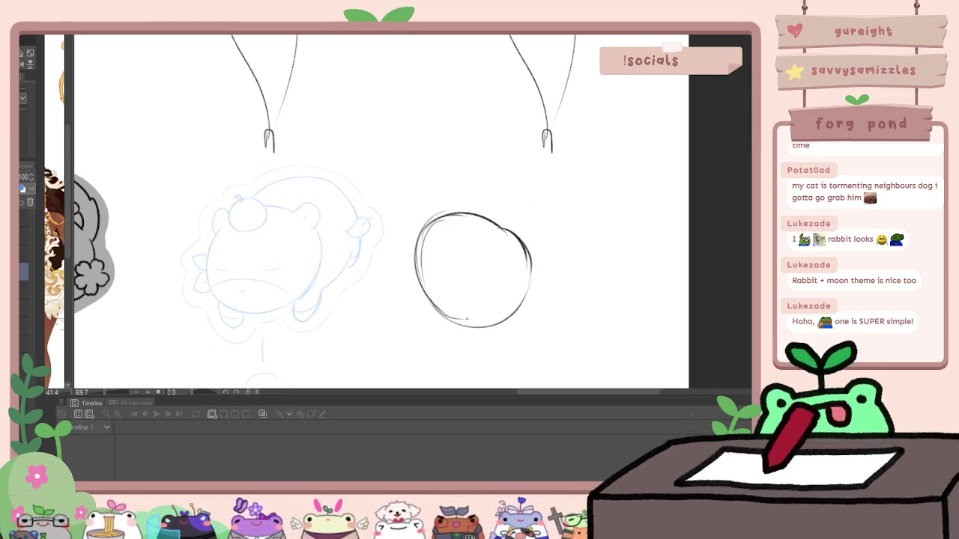
pyautogui.moveTo(570, 284); pyautogui.dragTo(547, 218)
pyautogui.hotkey('ctrl', 't')
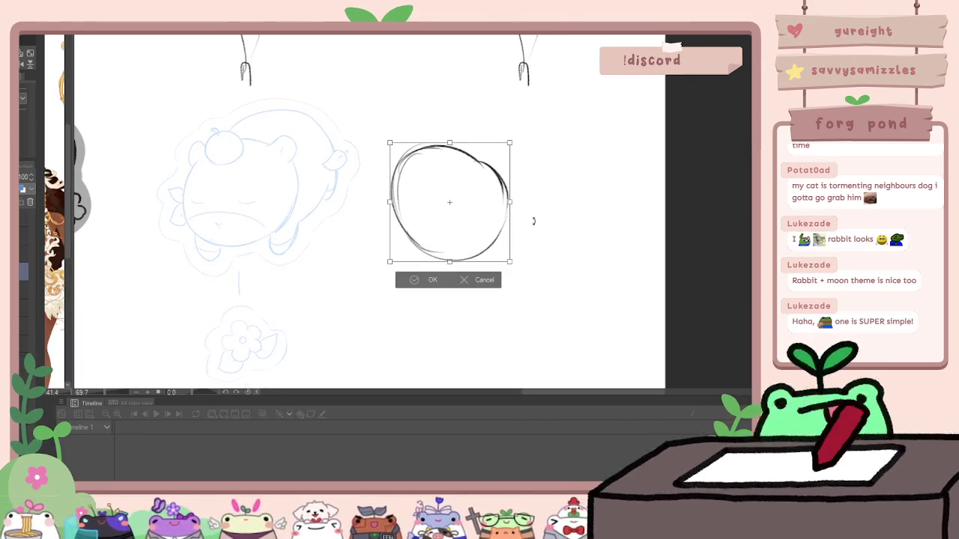
pyautogui.press('Return')
# Step: Sketch the critter's body outline, right ear and a face mark around the oval head
pyautogui.moveTo(388, 255)
pyautogui.mouseDown()
pyautogui.moveTo(450, 234)
pyautogui.moveTo(485, 262)
pyautogui.mouseUp()
pyautogui.moveTo(387, 253); pyautogui.dragTo(378, 266)
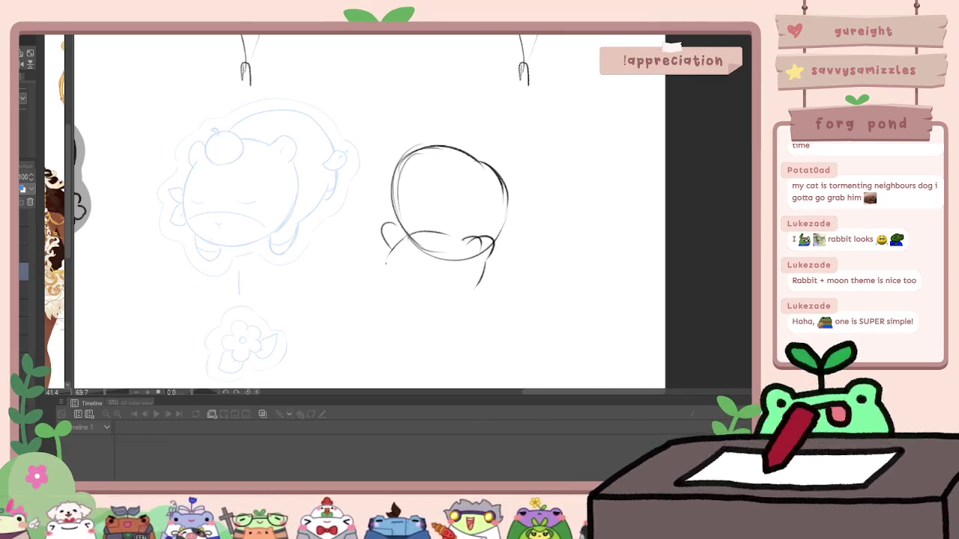
pyautogui.moveTo(493, 251)
pyautogui.mouseDown()
pyautogui.moveTo(461, 309)
pyautogui.moveTo(435, 291)
pyautogui.mouseUp()
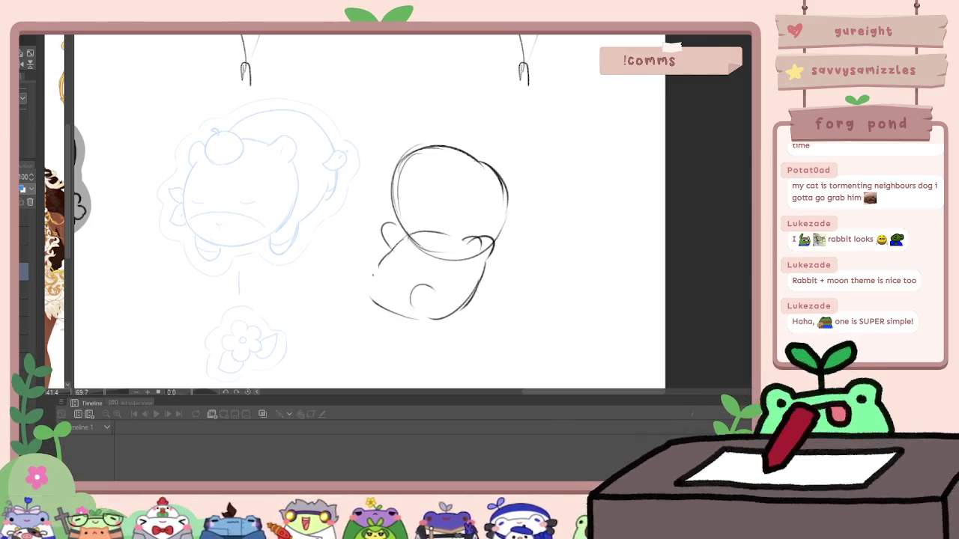
pyautogui.moveTo(378, 267); pyautogui.dragTo(431, 318)
pyautogui.hotkey('ctrl', 'z')
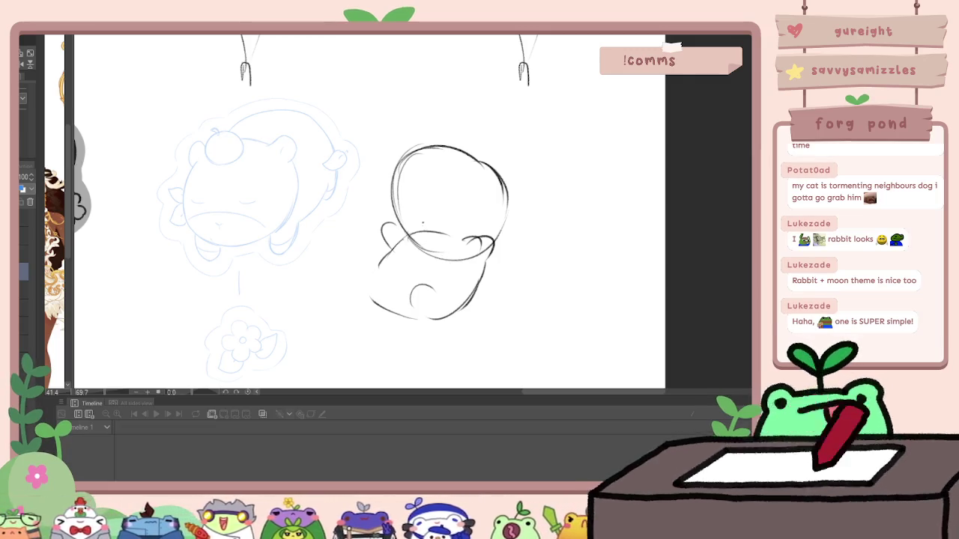
pyautogui.hotkey('ctrl', 'z')
pyautogui.moveTo(379, 264); pyautogui.dragTo(430, 318)
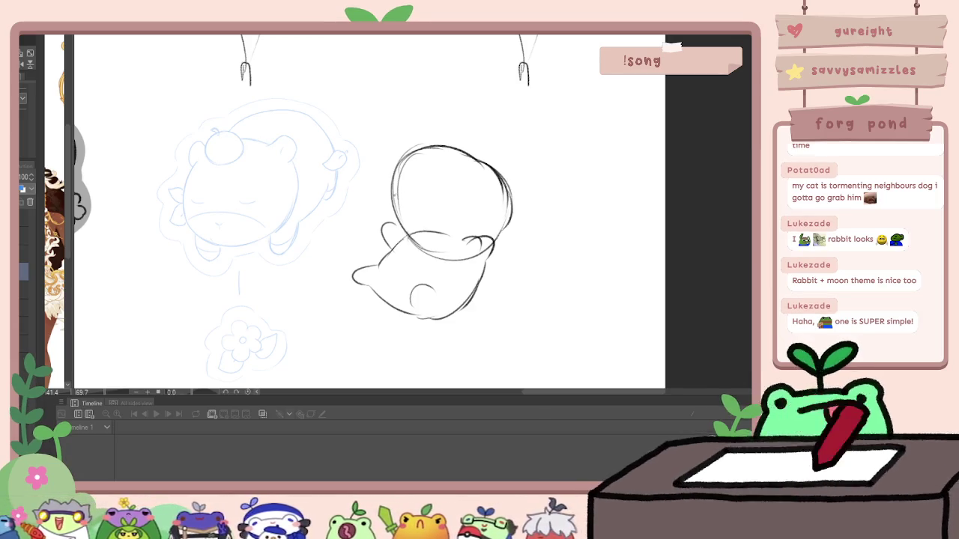
pyautogui.moveTo(513, 214); pyautogui.dragTo(490, 247)
pyautogui.moveTo(411, 244); pyautogui.dragTo(445, 253)
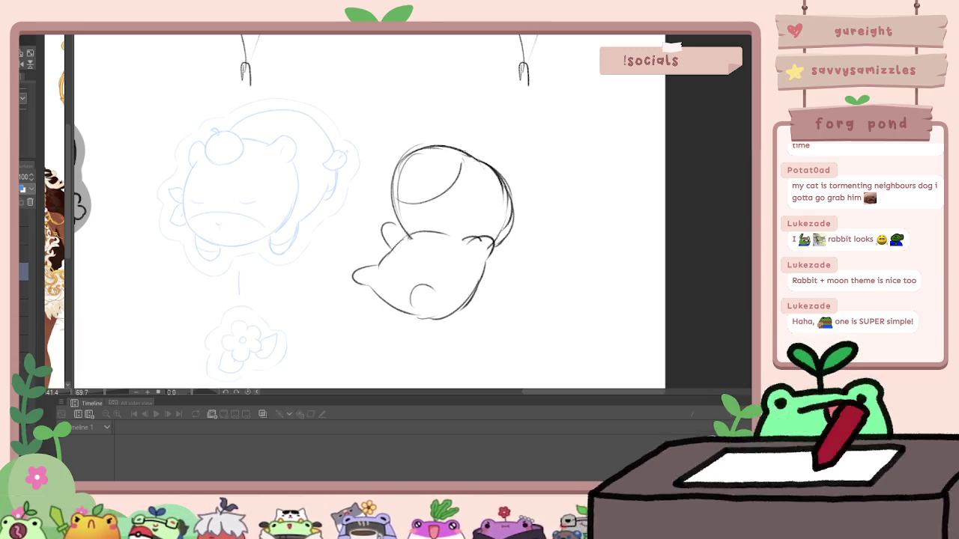
pyautogui.moveTo(534, 196); pyautogui.dragTo(515, 217)
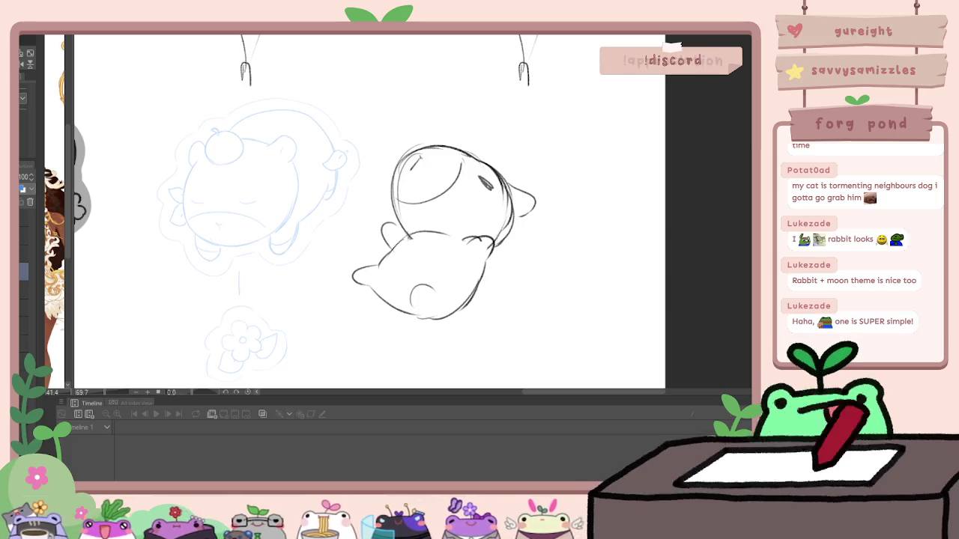
pyautogui.moveTo(421, 158); pyautogui.dragTo(412, 166)
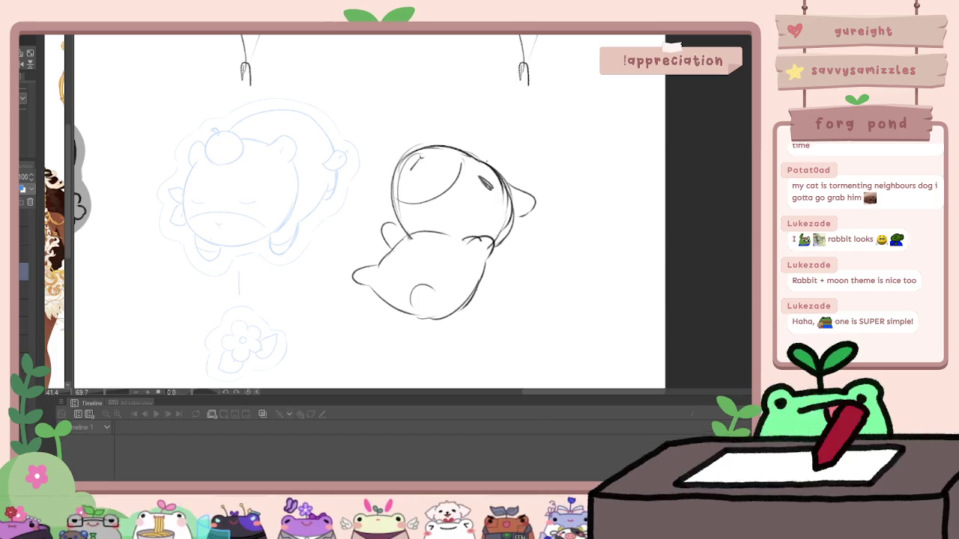
# Step: Sketch paw curves on the belly-up figure, redrawing one stray stroke
pyautogui.scroll(-2, 550, 207)
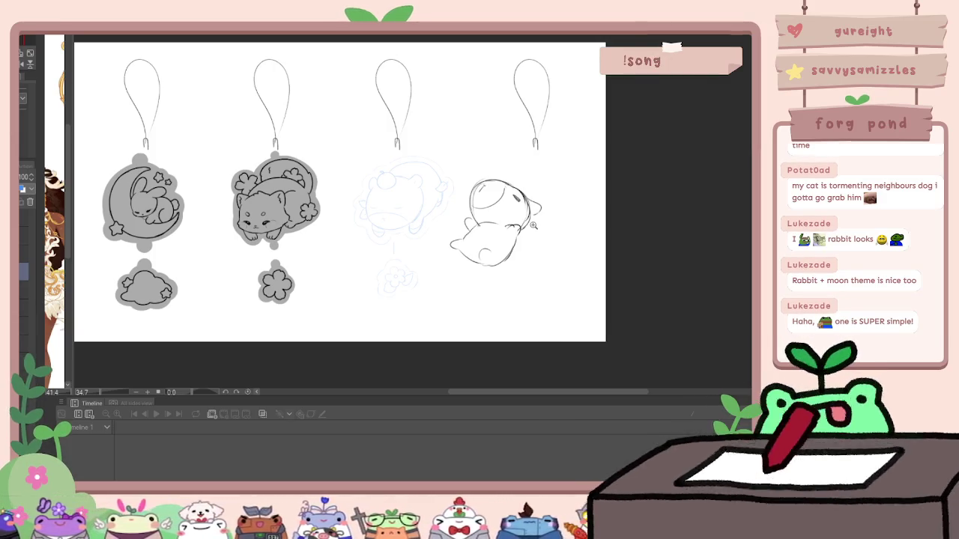
pyautogui.moveTo(526, 222)
pyautogui.mouseDown()
pyautogui.moveTo(545, 221)
pyautogui.moveTo(514, 187)
pyautogui.mouseUp()
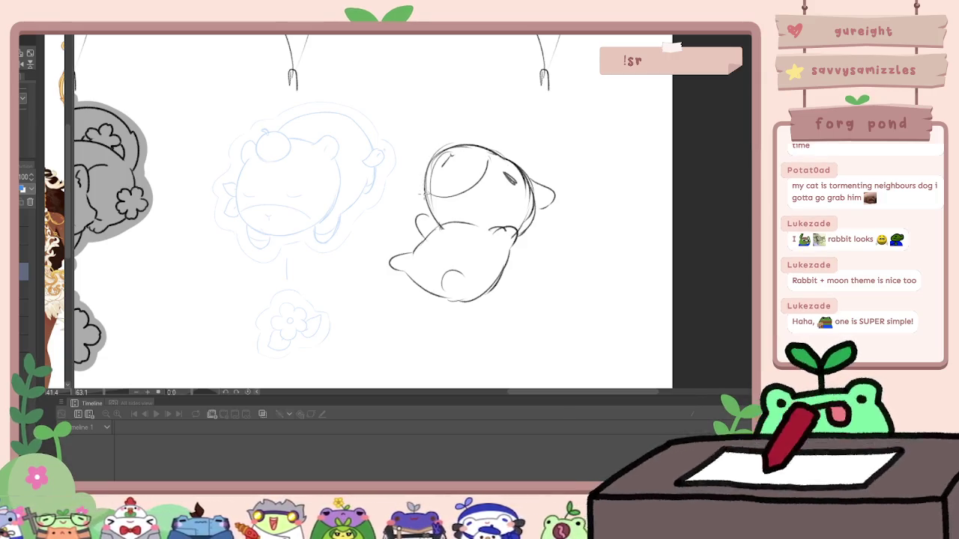
pyautogui.moveTo(514, 257)
pyautogui.mouseDown()
pyautogui.moveTo(512, 276)
pyautogui.moveTo(524, 271)
pyautogui.mouseUp()
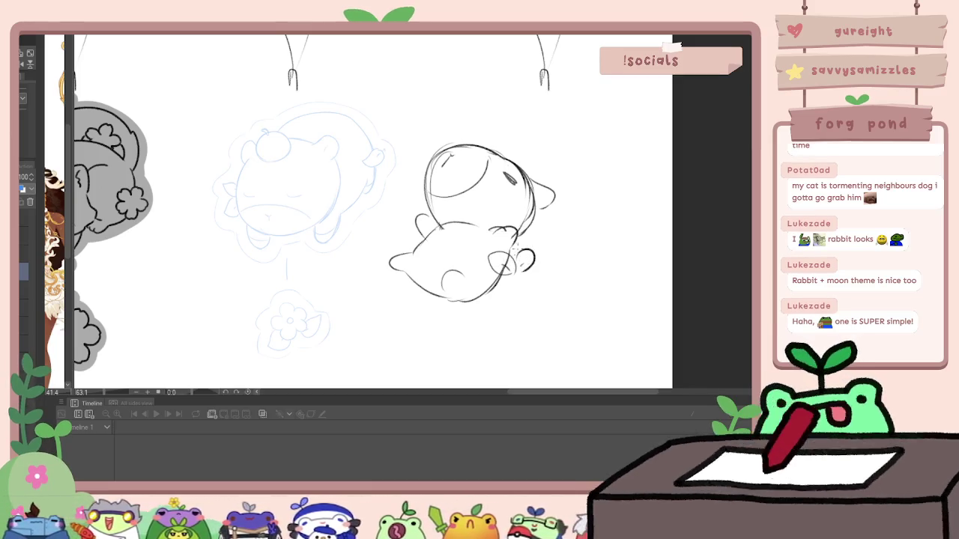
pyautogui.moveTo(403, 166); pyautogui.dragTo(408, 190)
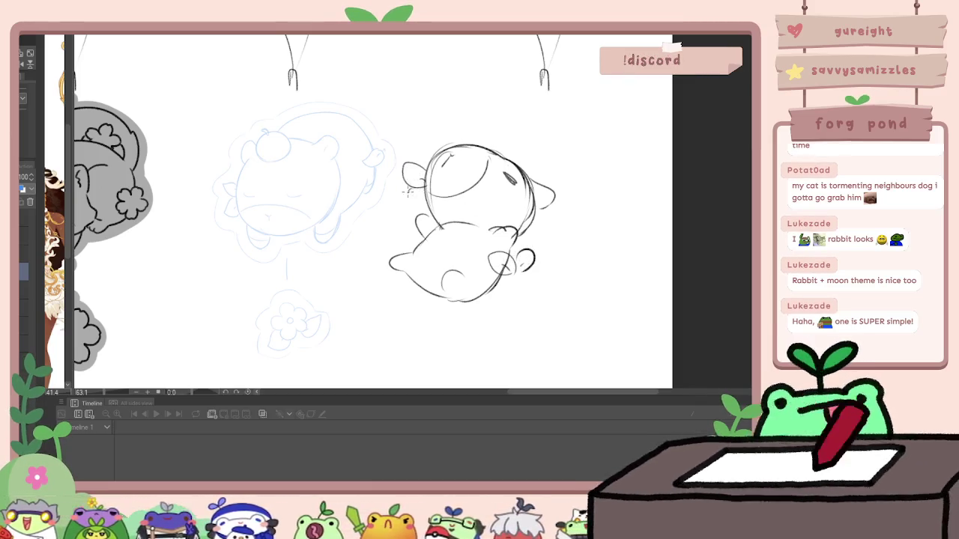
pyautogui.hotkey('ctrl', 'z')
pyautogui.moveTo(419, 218); pyautogui.dragTo(411, 237)
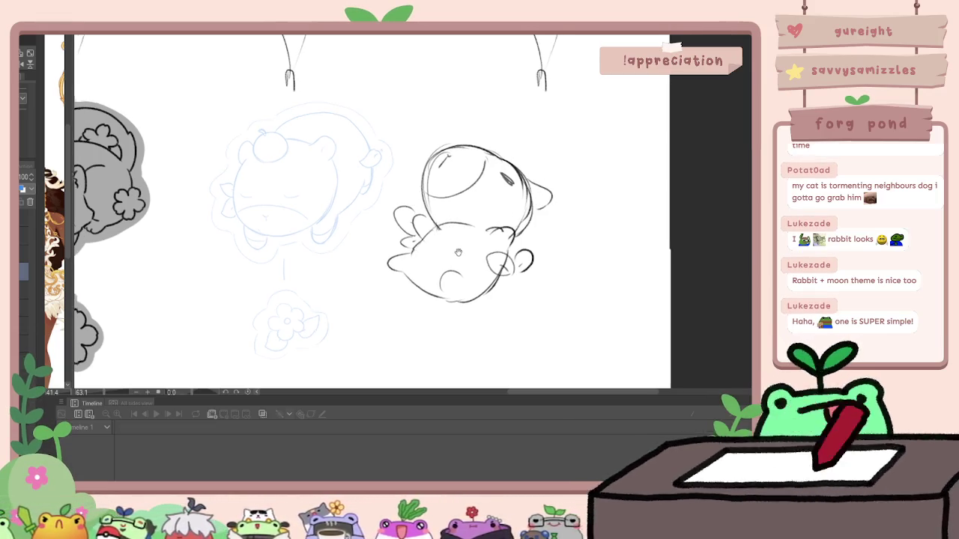
# Step: Zoom in on the belly-up sketch and start shrinking it from its corner with Transform
pyautogui.moveTo(481, 226); pyautogui.dragTo(511, 220)
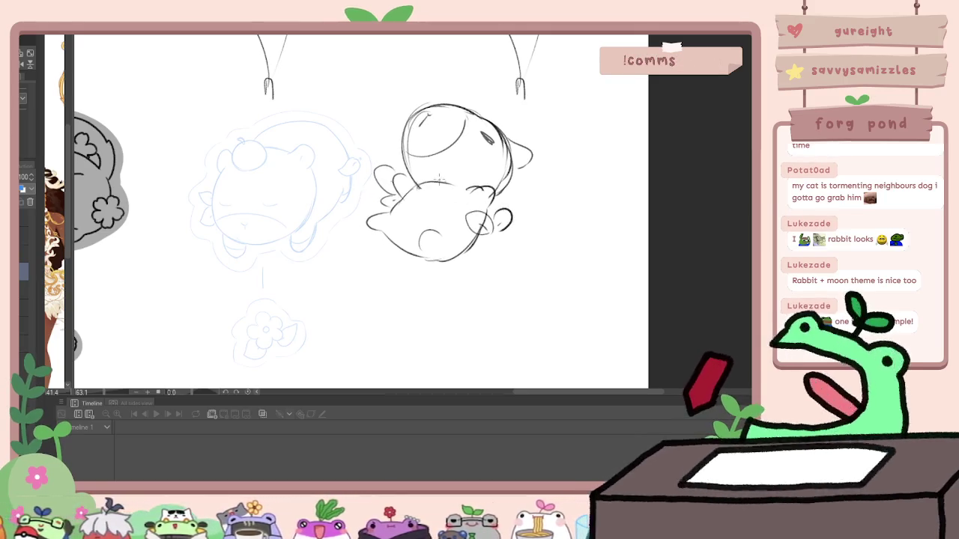
pyautogui.hotkey('ctrl', '+')
pyautogui.hotkey('ctrl', 't')
pyautogui.moveTo(575, 72); pyautogui.dragTo(556, 86)
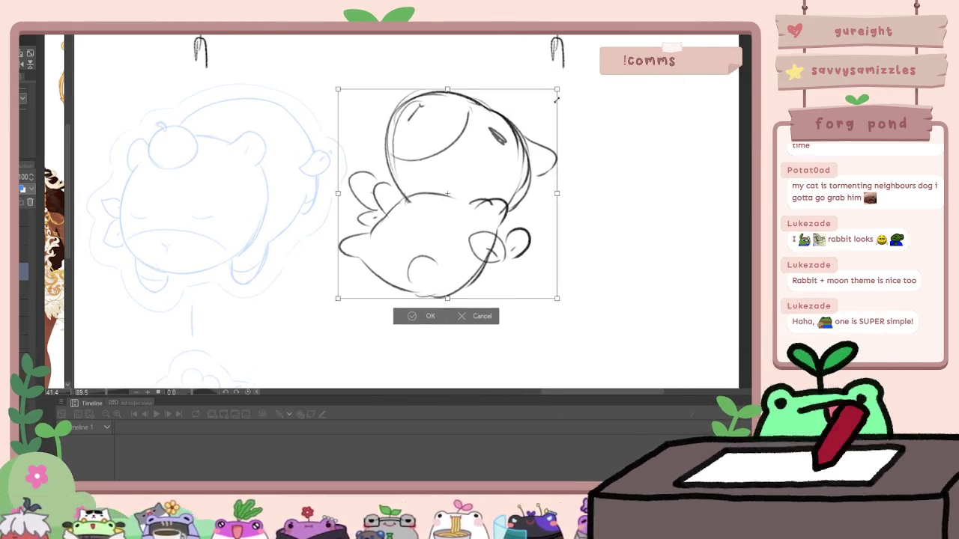
# Step: Nudge the resized sketch right, commit the transform, and pan the view down-right
pyautogui.moveTo(457, 187); pyautogui.dragTo(479, 199)
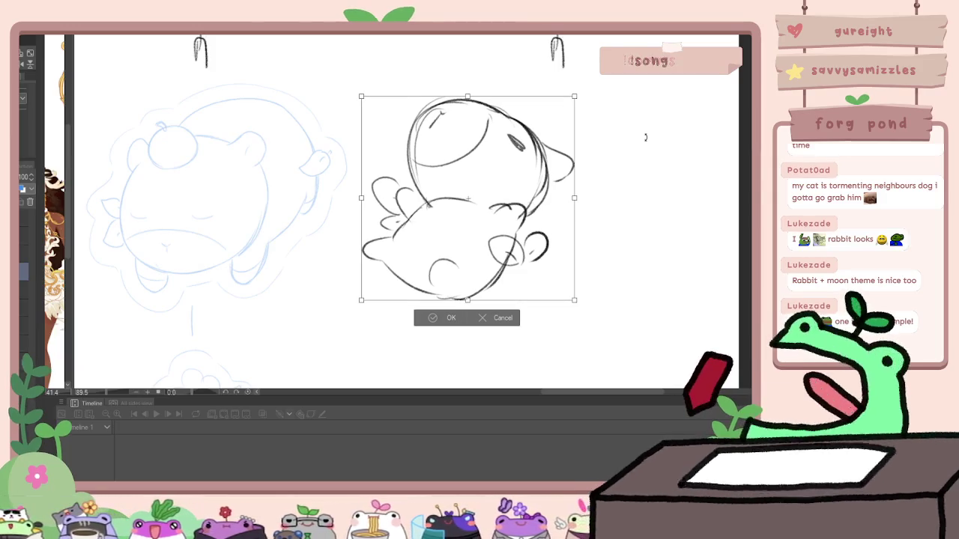
pyautogui.press('Return')
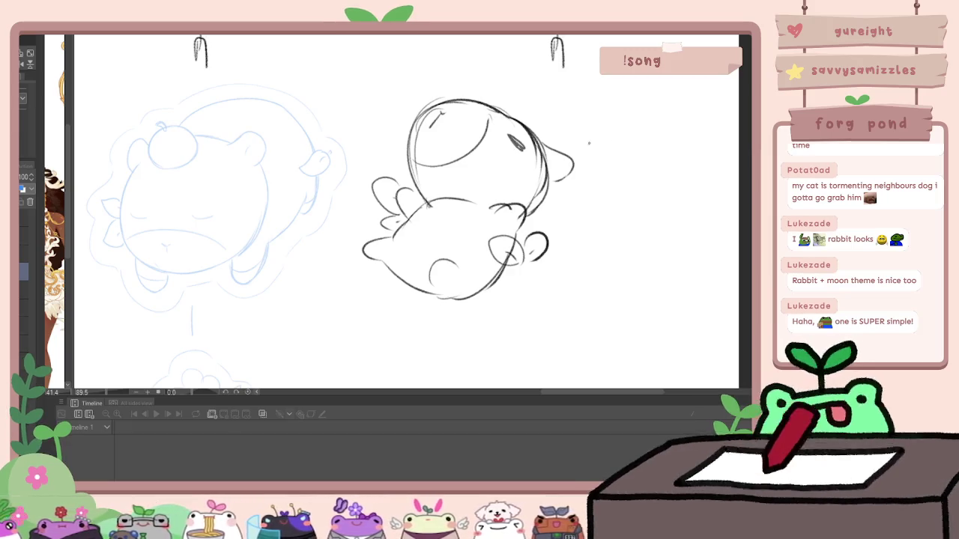
pyautogui.moveTo(548, 155); pyautogui.dragTo(591, 142)
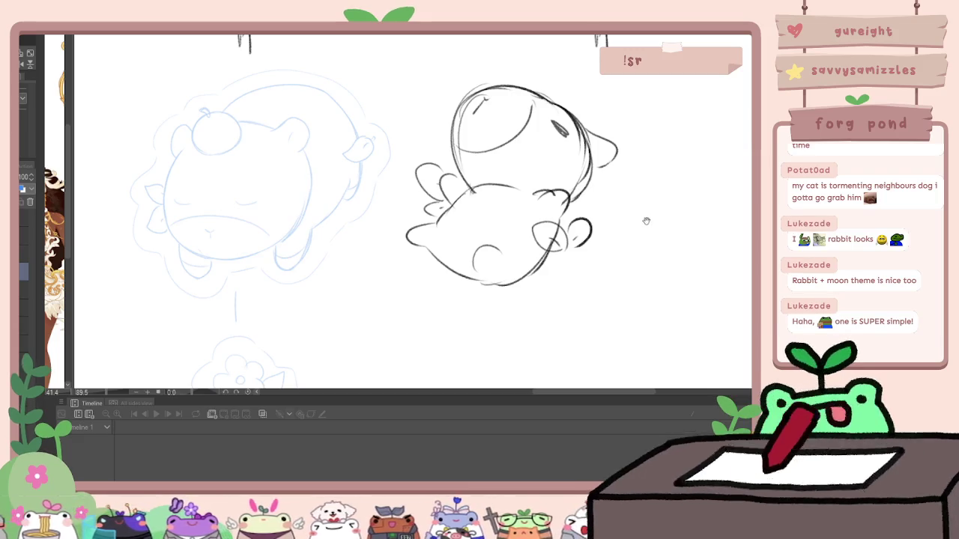
pyautogui.moveTo(646, 218); pyautogui.dragTo(672, 231)
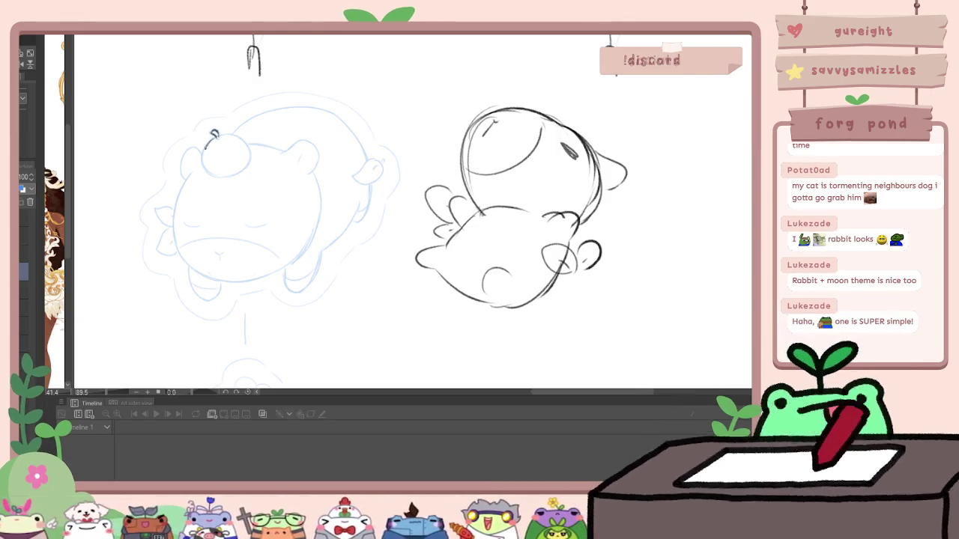
# Step: Ink the apple, the bear's left outline, the right side of its head and its ear
pyautogui.moveTo(217, 133); pyautogui.dragTo(244, 148)
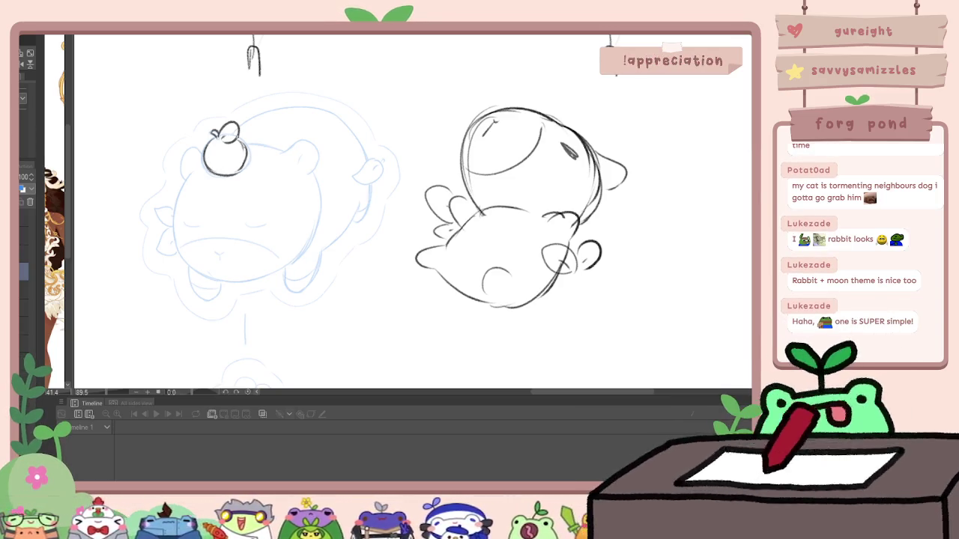
pyautogui.hotkey('ctrl', 'z')
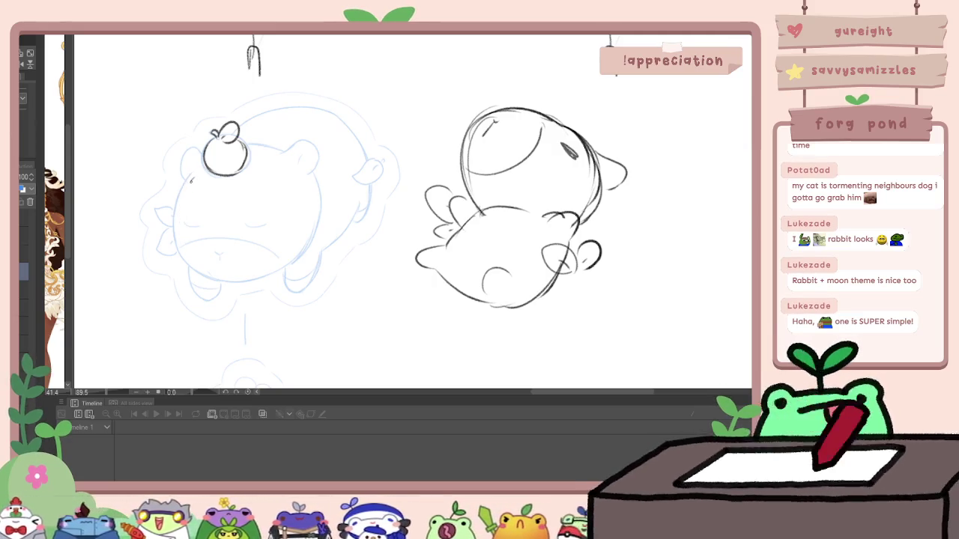
pyautogui.moveTo(192, 175); pyautogui.dragTo(186, 247)
pyautogui.hotkey('ctrl', 'z')
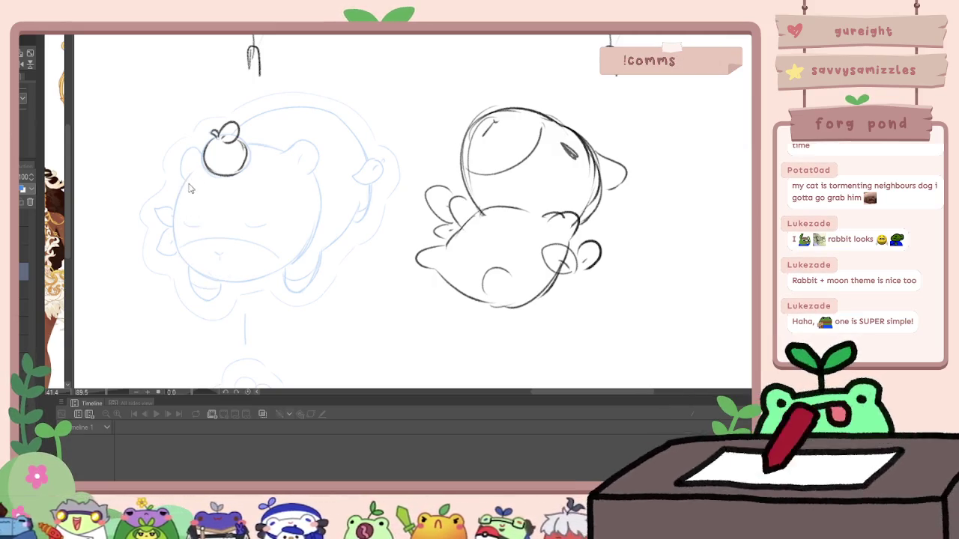
pyautogui.moveTo(185, 193)
pyautogui.mouseDown()
pyautogui.moveTo(180, 259)
pyautogui.moveTo(247, 273)
pyautogui.mouseUp()
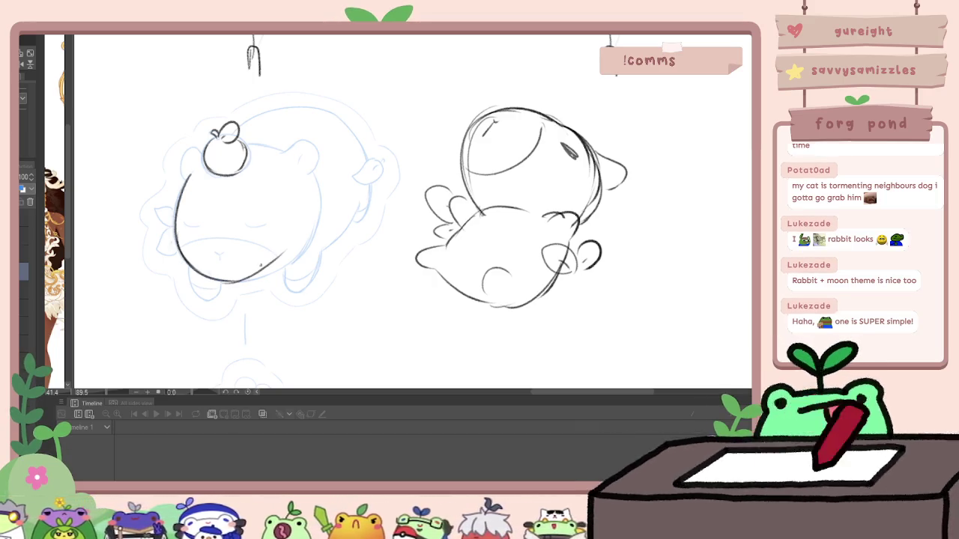
pyautogui.moveTo(310, 199); pyautogui.dragTo(291, 249)
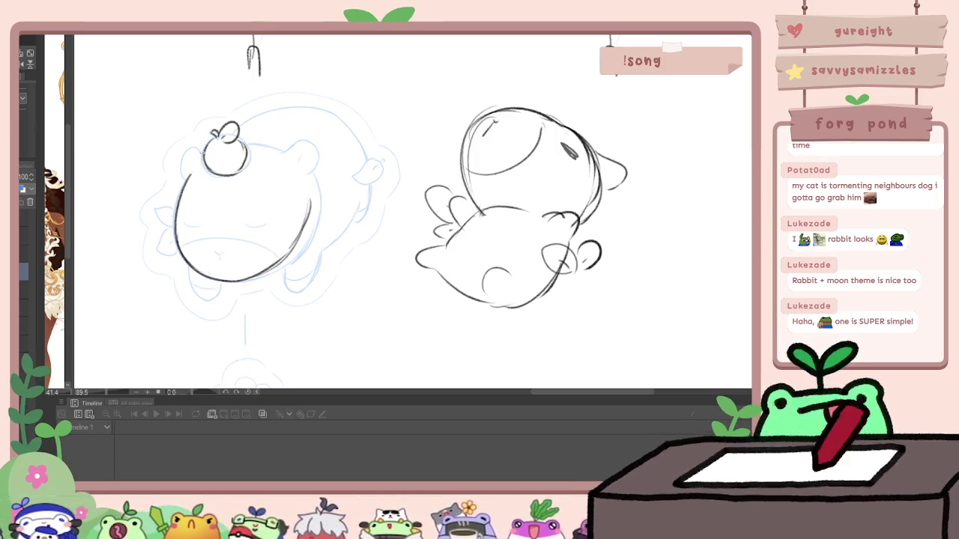
pyautogui.moveTo(201, 148); pyautogui.dragTo(178, 168)
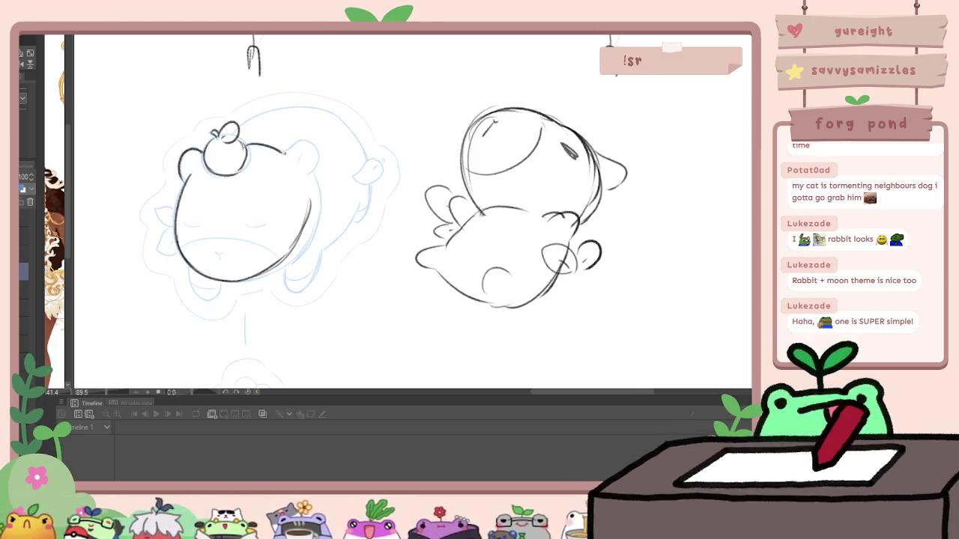
# Step: Redraw the upper-right head outline and muzzle curve, and ink the closed eye
pyautogui.hotkey('ctrl', 'z')
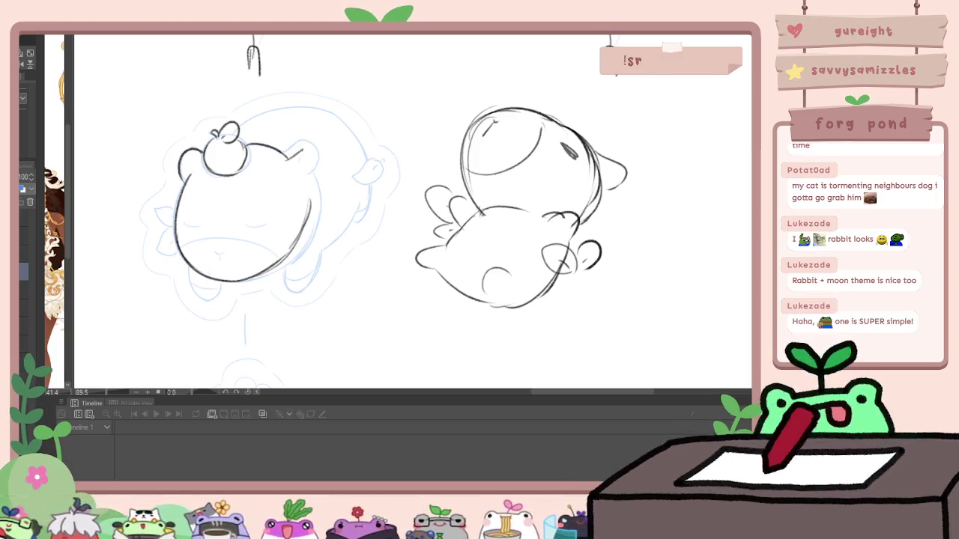
pyautogui.moveTo(291, 156); pyautogui.dragTo(316, 189)
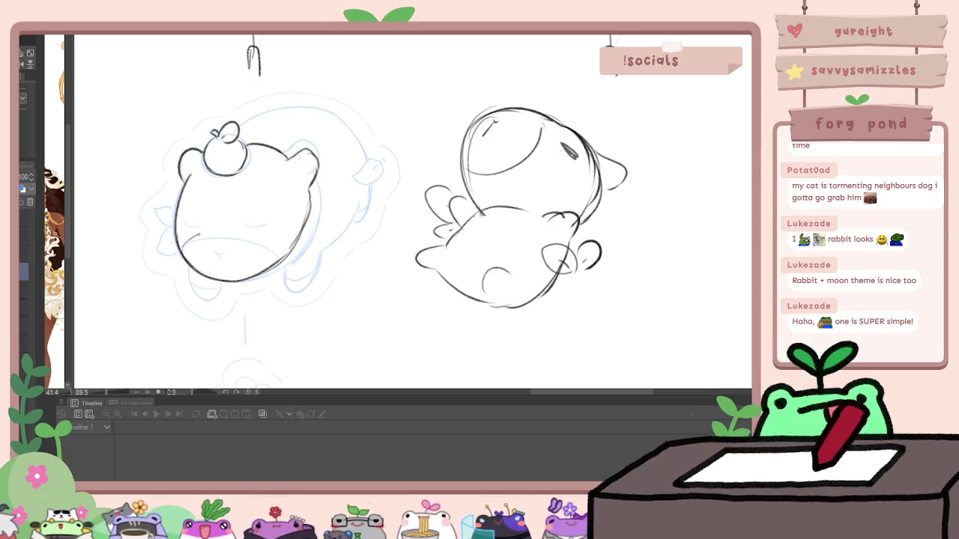
pyautogui.hotkey('ctrl', 'z')
pyautogui.moveTo(235, 231); pyautogui.dragTo(265, 262)
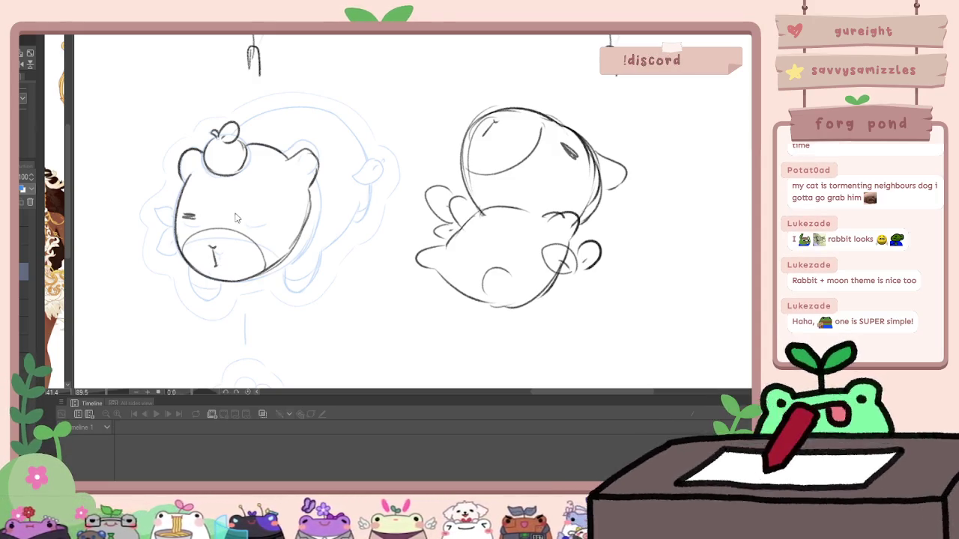
pyautogui.moveTo(179, 217); pyautogui.dragTo(264, 216)
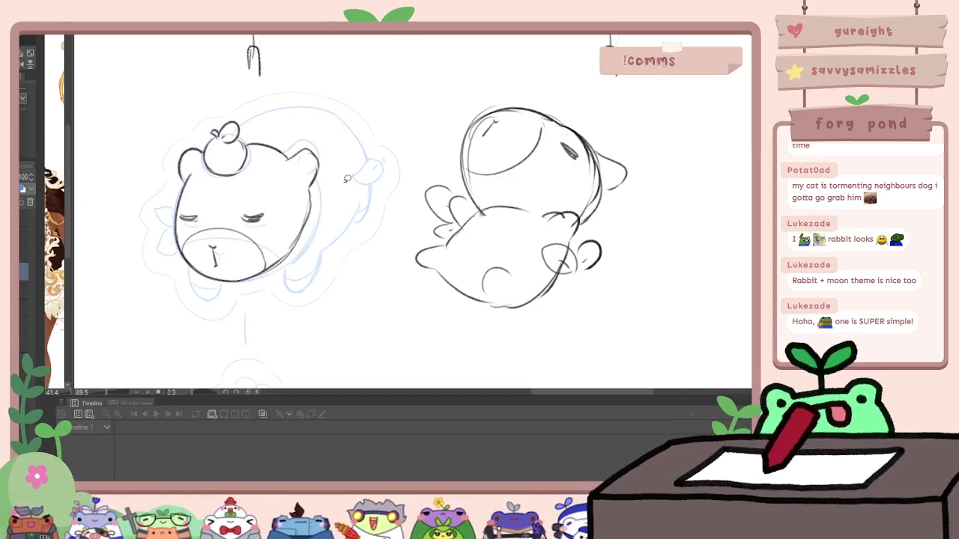
# Step: Adjust the nose and mouth marks with Transform twice, deselect, and enlarge the brush
pyautogui.hotkey('ctrl', 't')
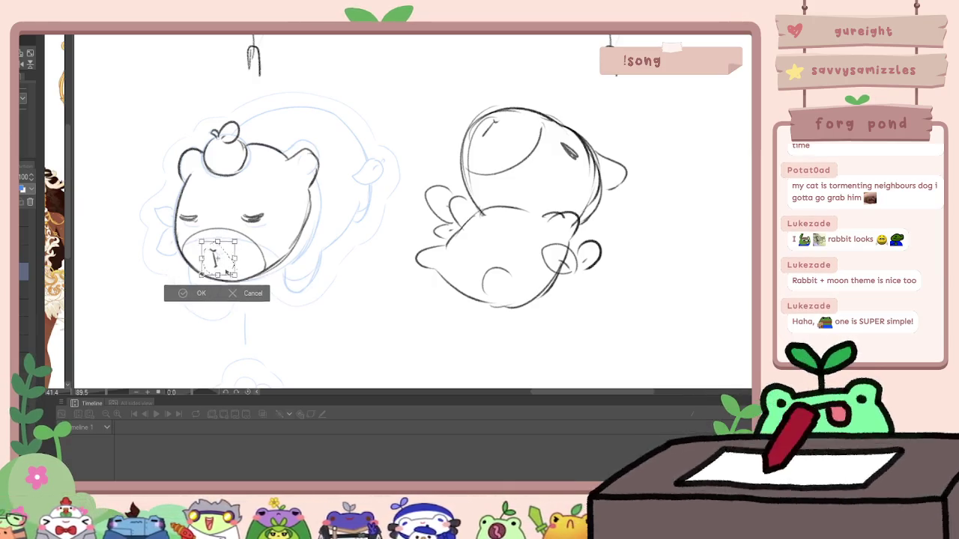
pyautogui.press('Return')
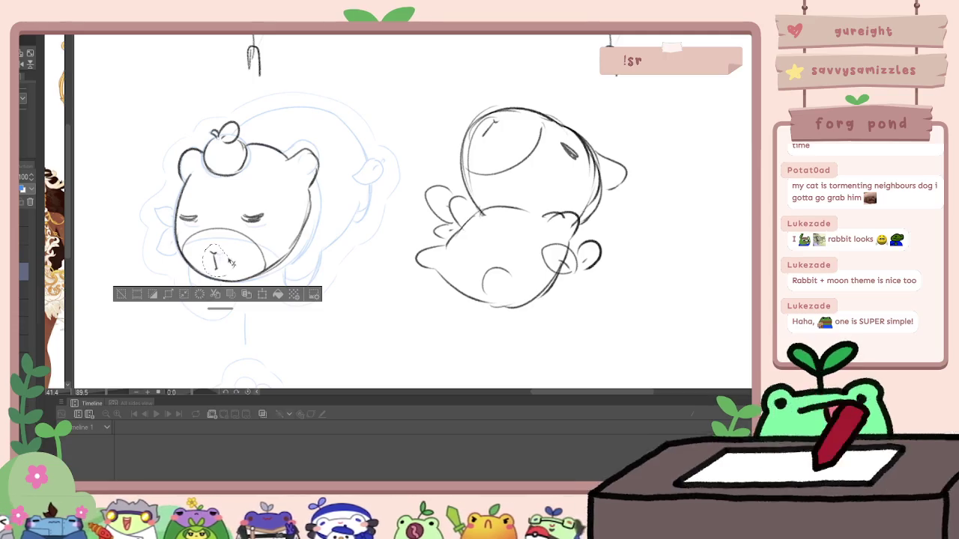
pyautogui.hotkey('ctrl', 't')
pyautogui.press('Return')
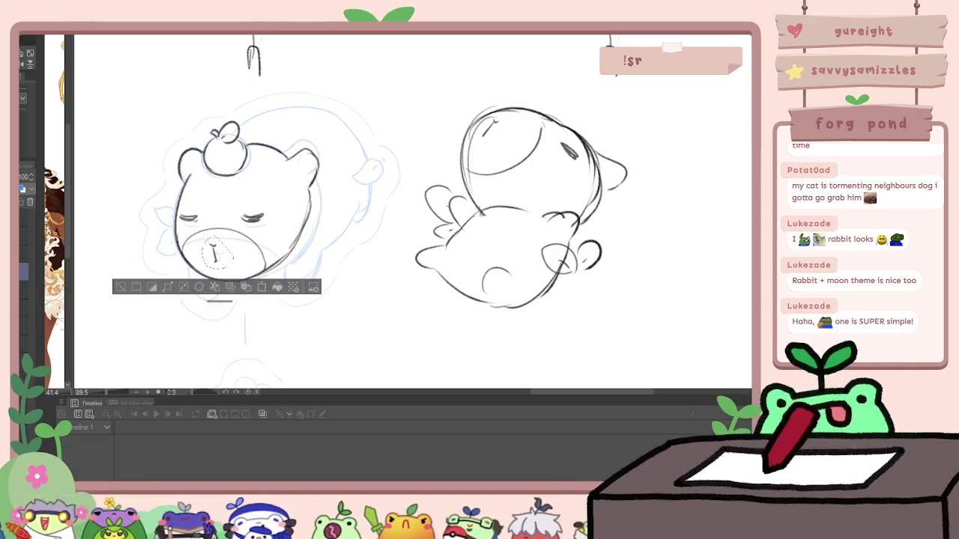
pyautogui.hotkey('ctrl', 'd')
pyautogui.press(']')
pyautogui.press(']')
pyautogui.press(']')
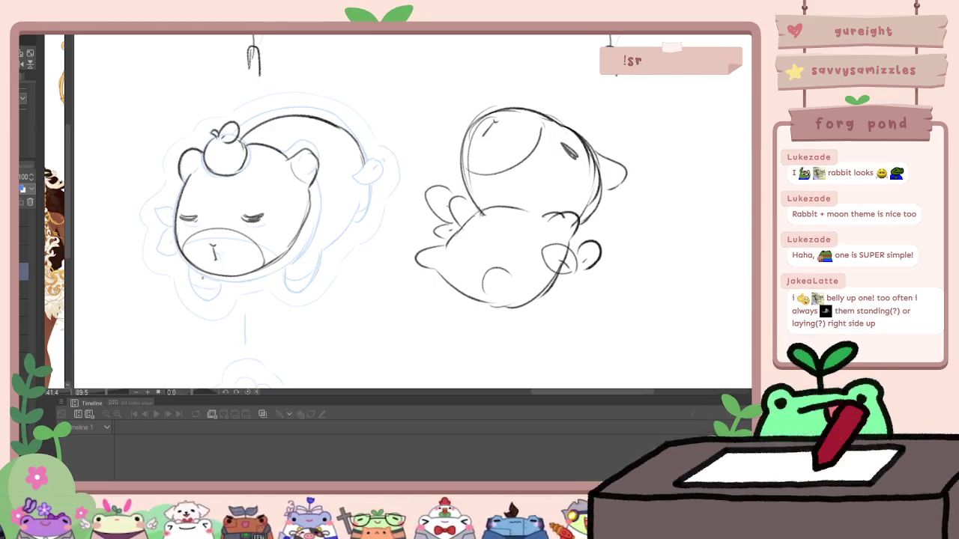
# Step: Lasso the inked bear and rotate it counter-clockwise, then deselect
pyautogui.moveTo(329, 97); pyautogui.dragTo(342, 278)
pyautogui.hotkey('ctrl', 't')
pyautogui.moveTo(389, 225)
pyautogui.mouseDown()
pyautogui.moveTo(378, 175)
pyautogui.moveTo(338, 210)
pyautogui.mouseUp()
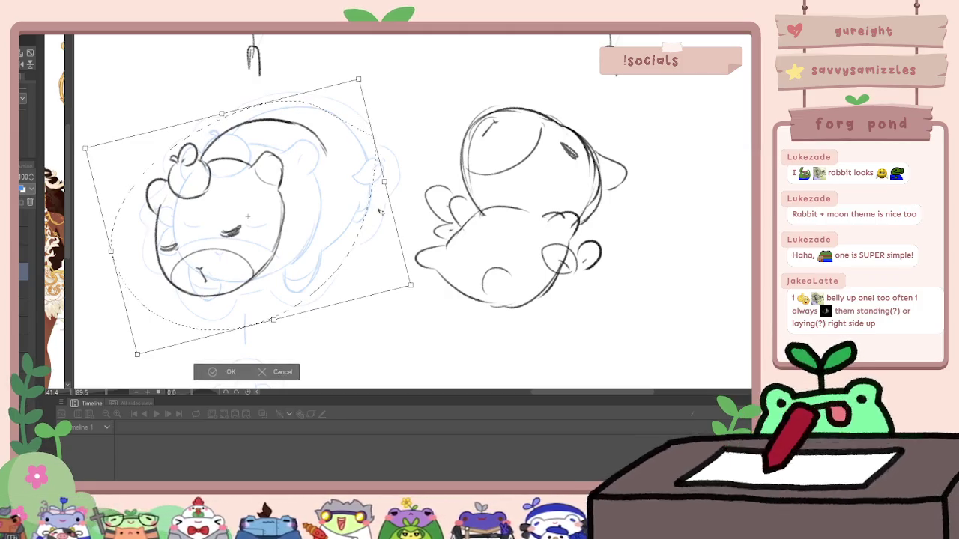
pyautogui.press('Return')
pyautogui.hotkey('ctrl', 'd')
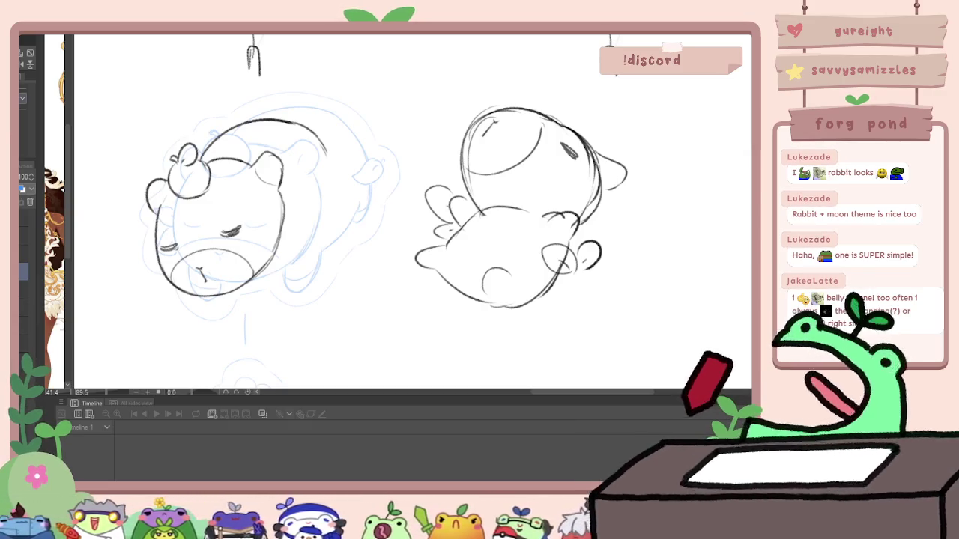
# Step: Ink stubby legs under the bear and a short back stroke down its right side
pyautogui.moveTo(187, 296); pyautogui.dragTo(278, 305)
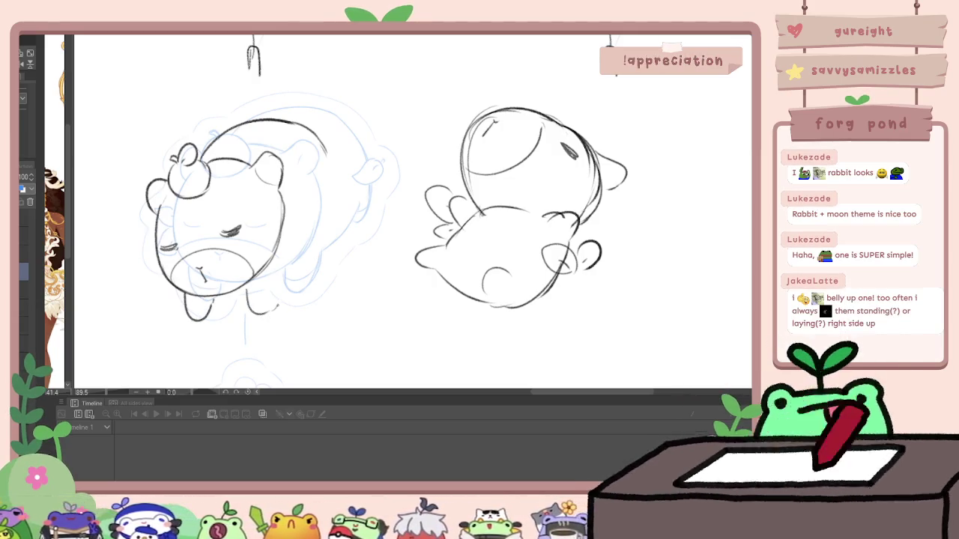
pyautogui.hotkey('ctrl', 'z')
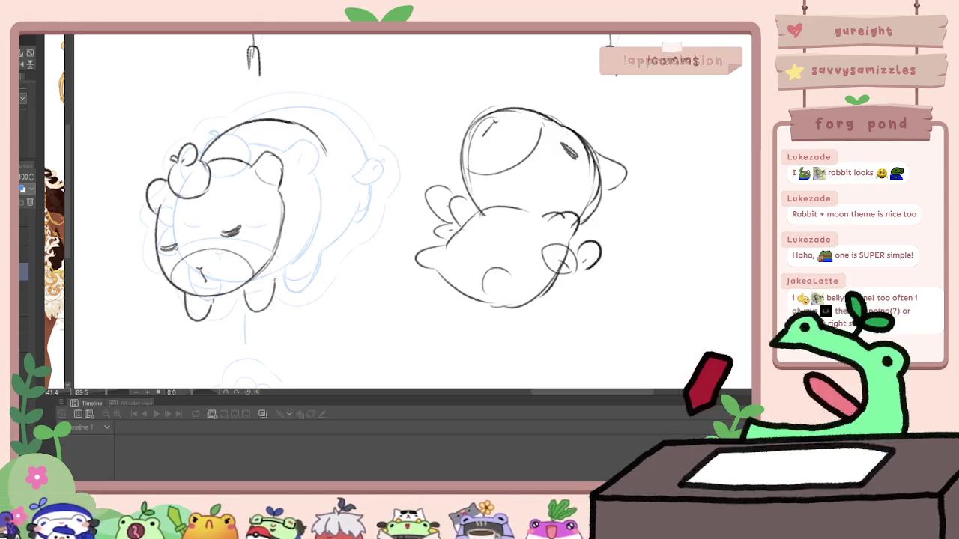
pyautogui.moveTo(294, 255); pyautogui.dragTo(274, 276)
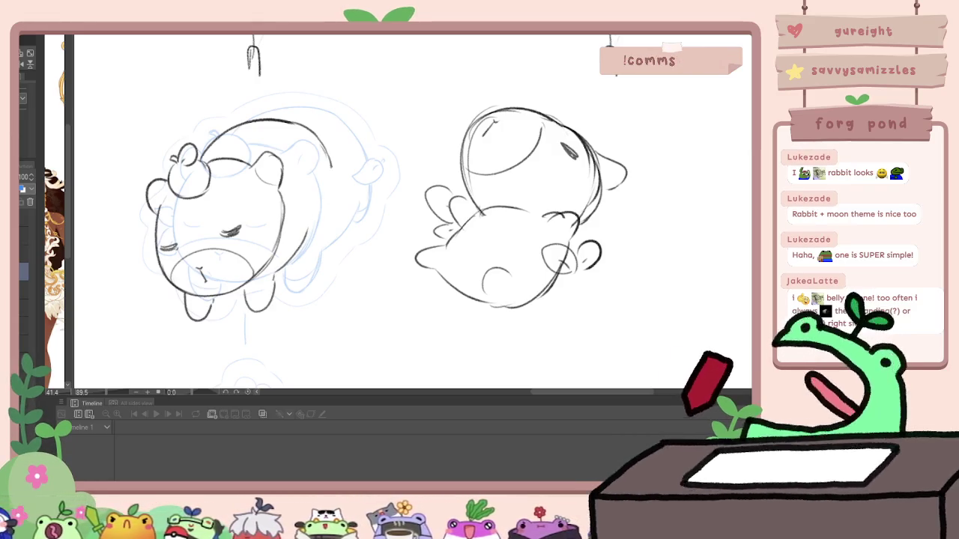
pyautogui.hotkey('ctrl', 'z')
pyautogui.moveTo(312, 219); pyautogui.dragTo(303, 250)
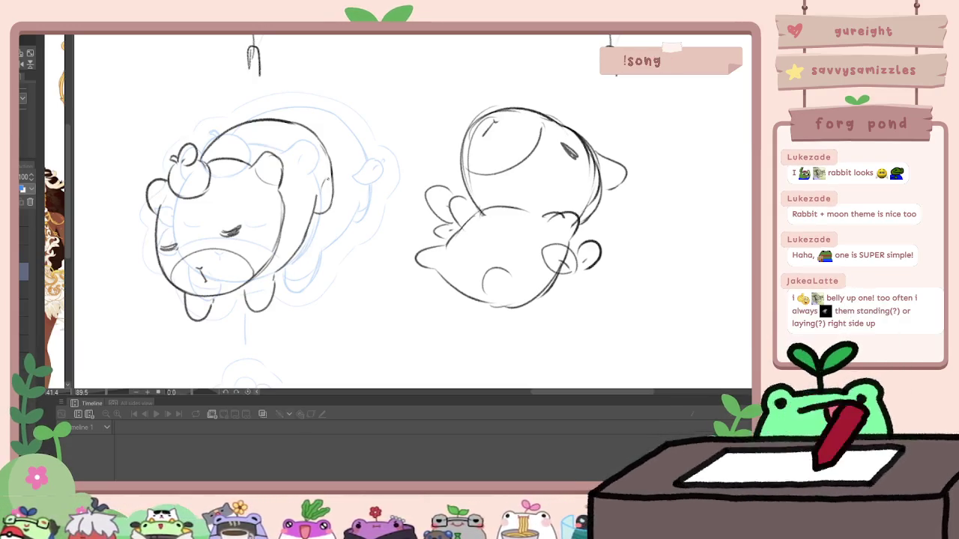
pyautogui.scroll(-5, 323, 147)
pyautogui.scroll(2, 339, 148)
pyautogui.scroll(2, 338, 148)
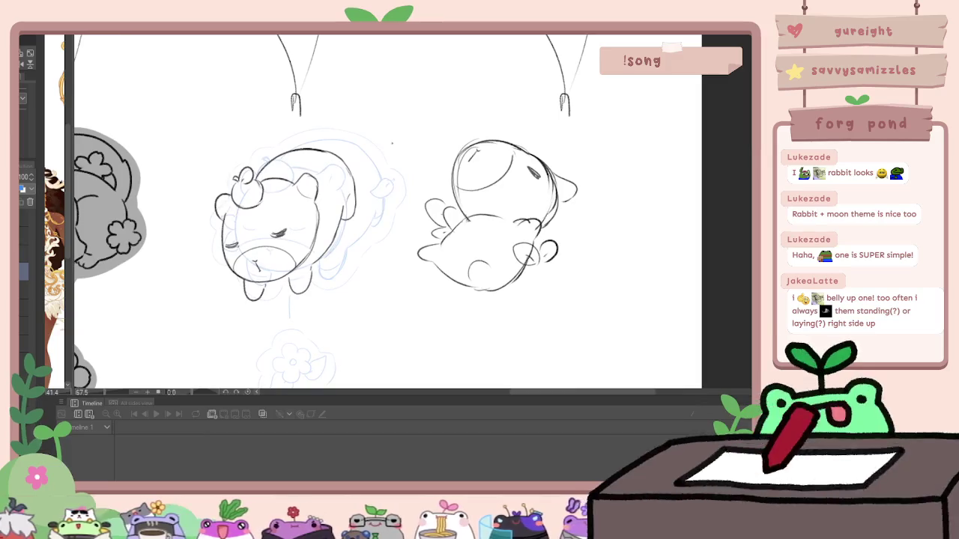
# Step: Undo the last sketch stroke, turn the apple-topped sketch upright, and deselect it
pyautogui.hotkey('ctrl', 'z')
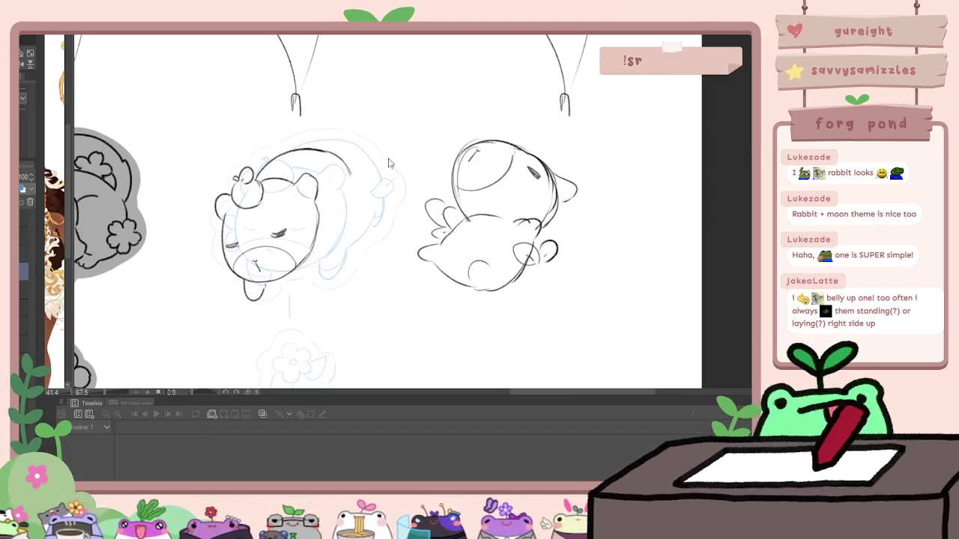
pyautogui.moveTo(387, 167); pyautogui.dragTo(390, 153)
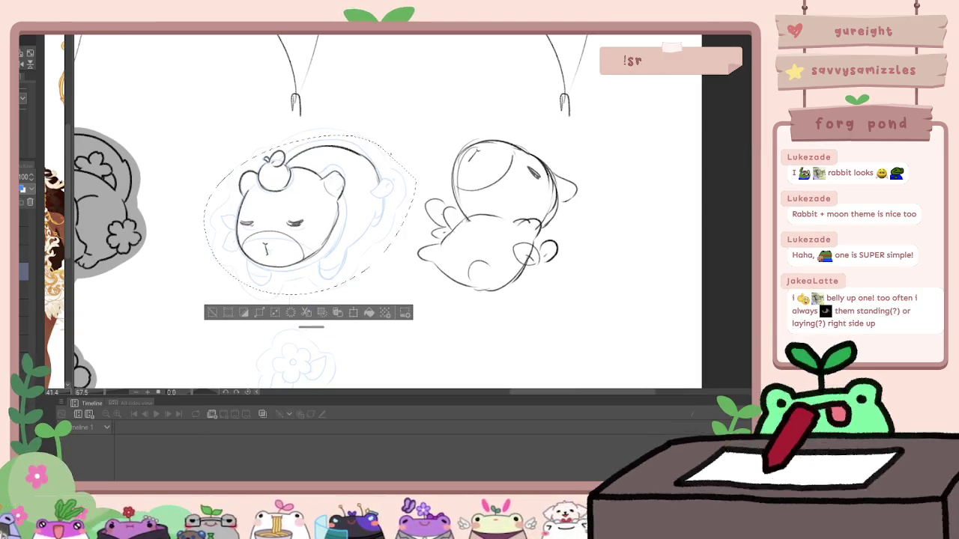
pyautogui.scroll(-3, 551, 264)
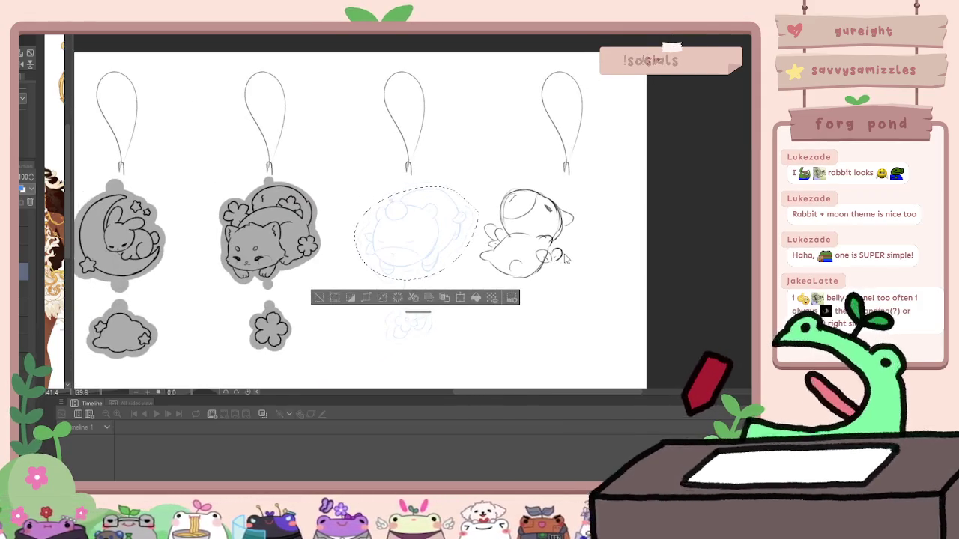
pyautogui.hotkey('ctrl', 'd')
pyautogui.scroll(3, 558, 260)
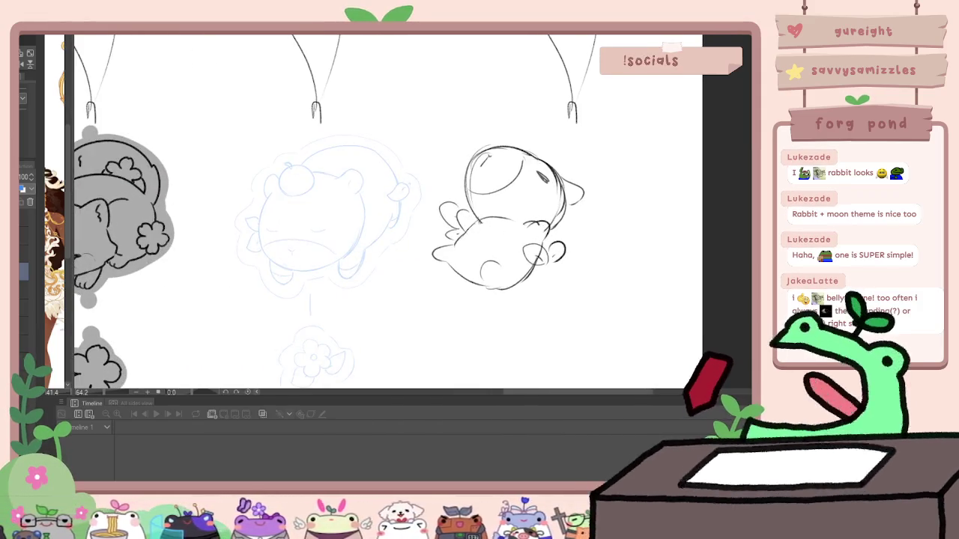
# Step: Move the belly-up bear sketch over the faded sketch, slightly enlarged and rotated
pyautogui.moveTo(420, 147); pyautogui.dragTo(396, 191)
pyautogui.hotkey('ctrl', 't')
pyautogui.moveTo(511, 232)
pyautogui.mouseDown()
pyautogui.moveTo(337, 221)
pyautogui.moveTo(378, 225)
pyautogui.mouseUp()
pyautogui.moveTo(493, 330)
pyautogui.mouseDown()
pyautogui.moveTo(504, 337)
pyautogui.moveTo(458, 325)
pyautogui.mouseUp()
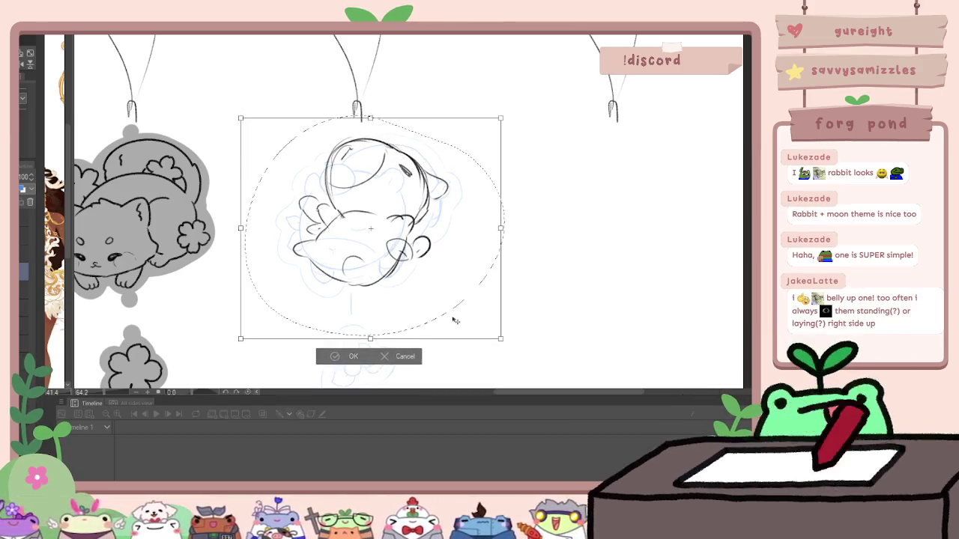
pyautogui.press('Return')
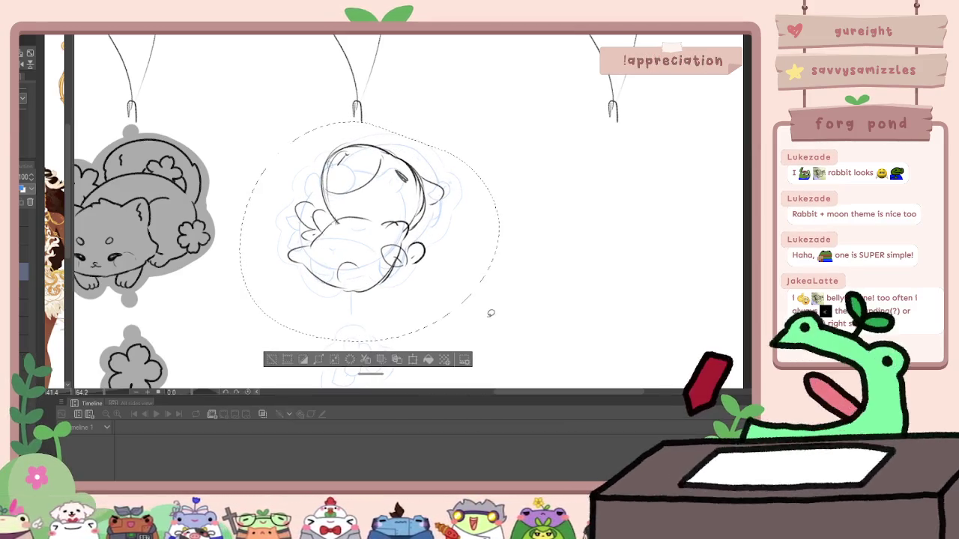
pyautogui.hotkey('ctrl', 'd')
pyautogui.moveTo(460, 344); pyautogui.dragTo(430, 265)
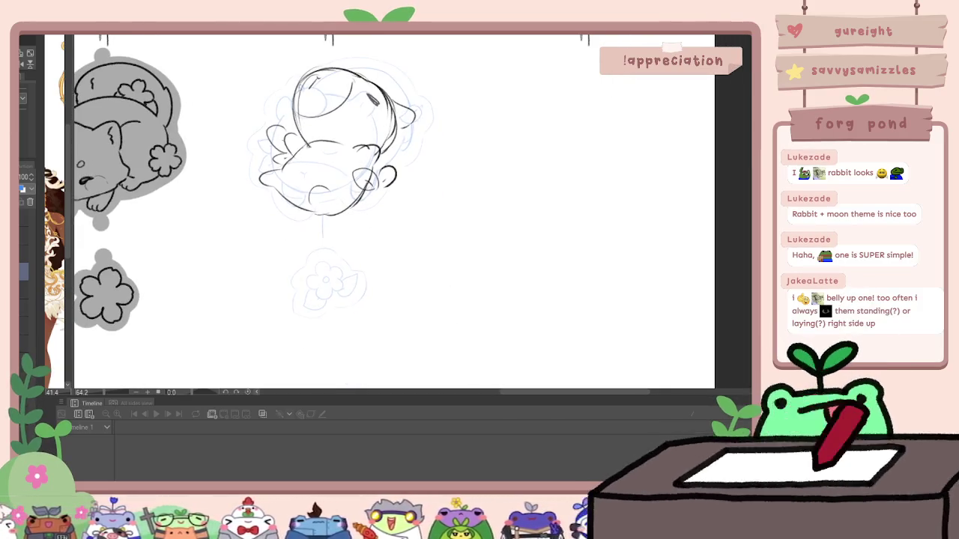
pyautogui.scroll(3, 322, 282)
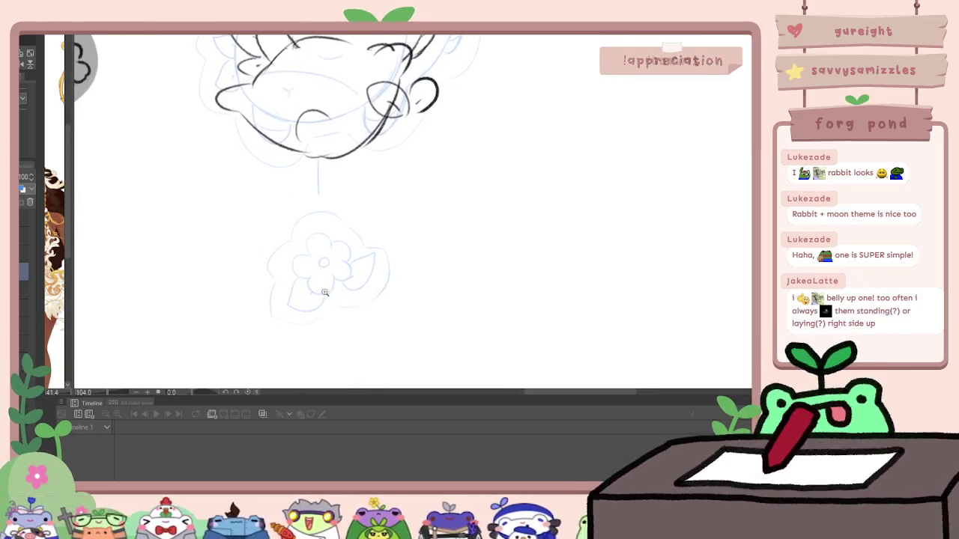
# Step: Sketch a small apple over the flower charm
pyautogui.moveTo(313, 237); pyautogui.dragTo(328, 284)
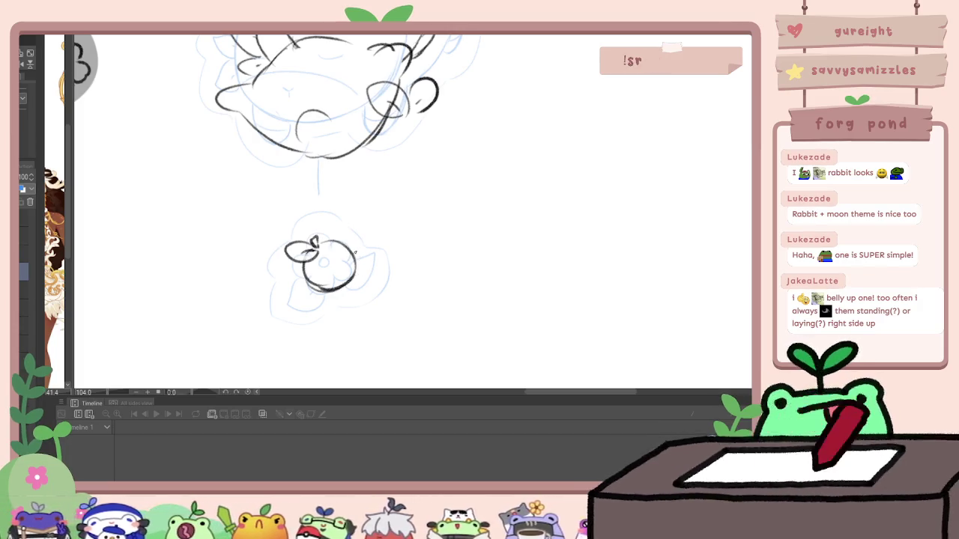
pyautogui.scroll(-3, 337, 247)
pyautogui.scroll(1, 390, 239)
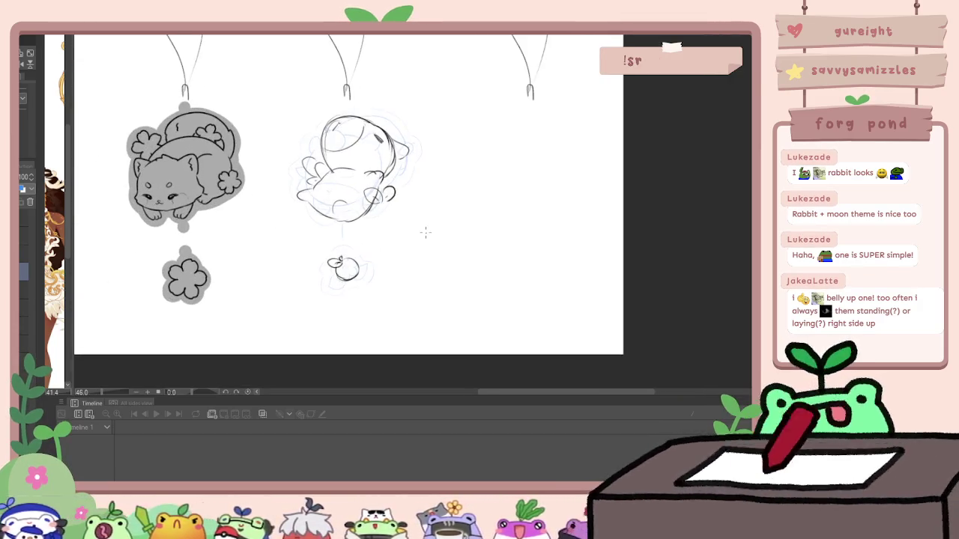
# Step: Enlarge the belly-up bear sketch slightly and refit the small apple sketch
pyautogui.hotkey('ctrl', 't')
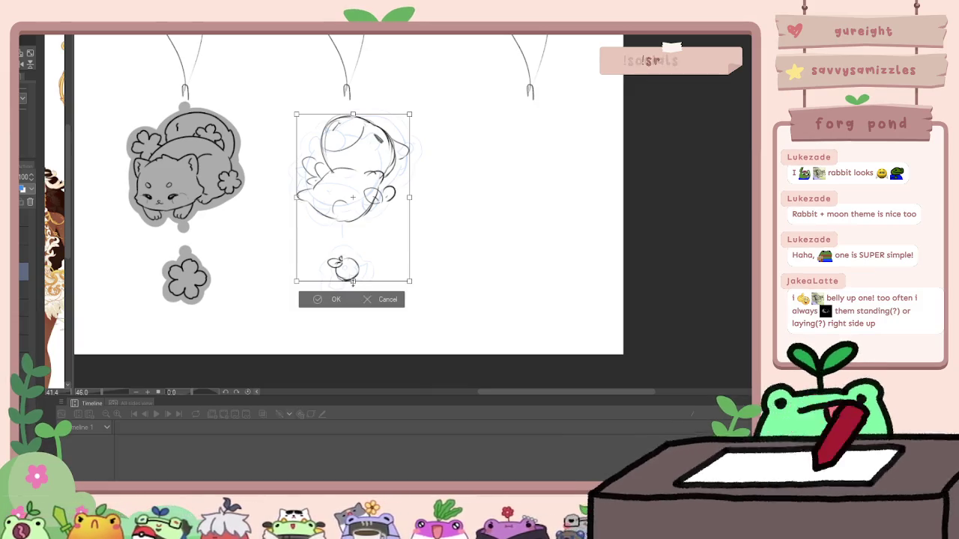
pyautogui.moveTo(352, 282)
pyautogui.mouseDown()
pyautogui.moveTo(361, 278)
pyautogui.moveTo(360, 302)
pyautogui.mouseUp()
pyautogui.press('Return')
pyautogui.hotkey('ctrl', 't')
pyautogui.press('Return')
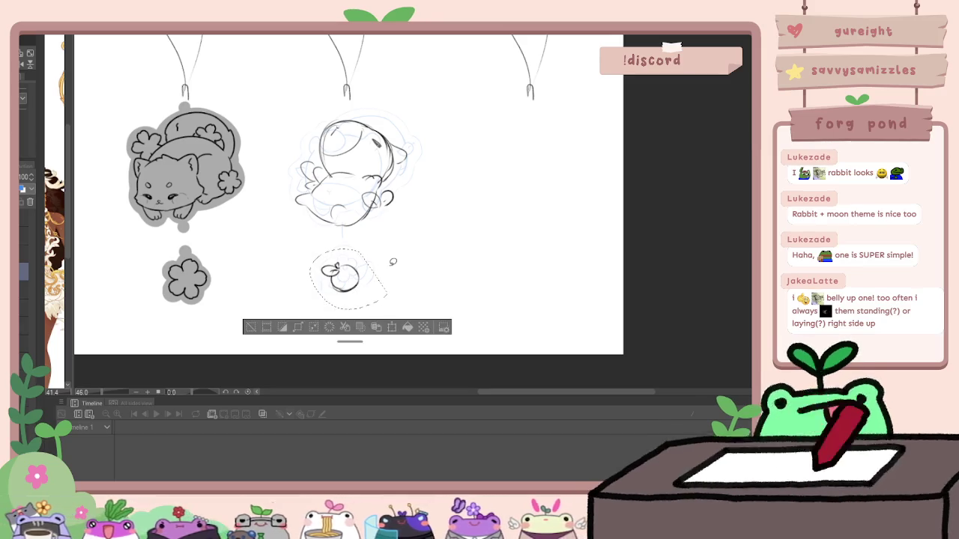
pyautogui.hotkey('ctrl', 'd')
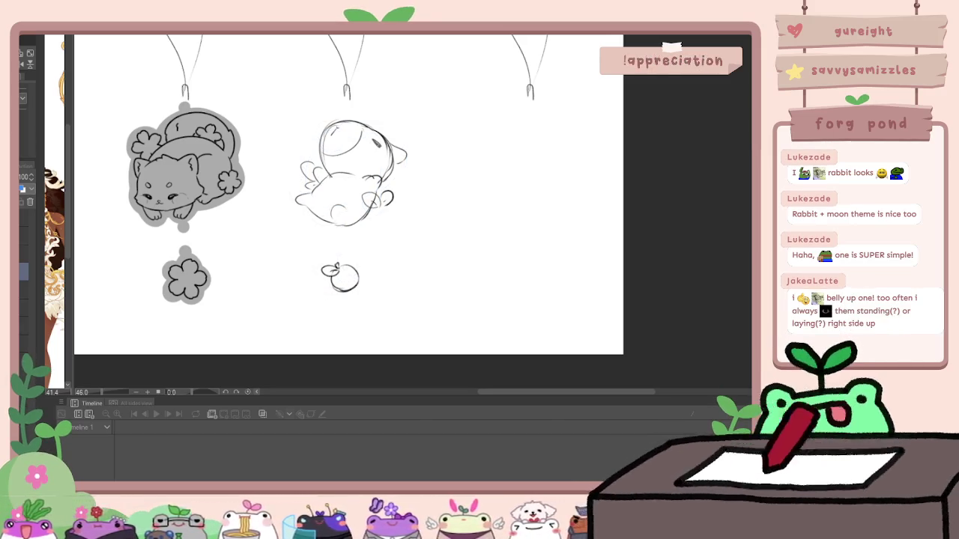
# Step: Fade the rough sketch layer to 30% opacity
pyautogui.scroll(-3, 347, 303)
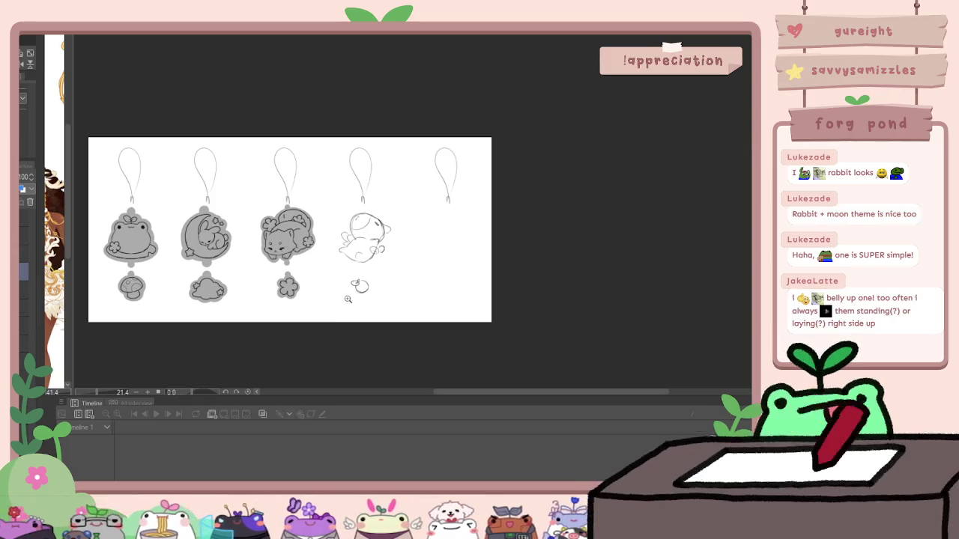
pyautogui.scroll(2, 347, 298)
pyautogui.hotkey('ctrl', '1')
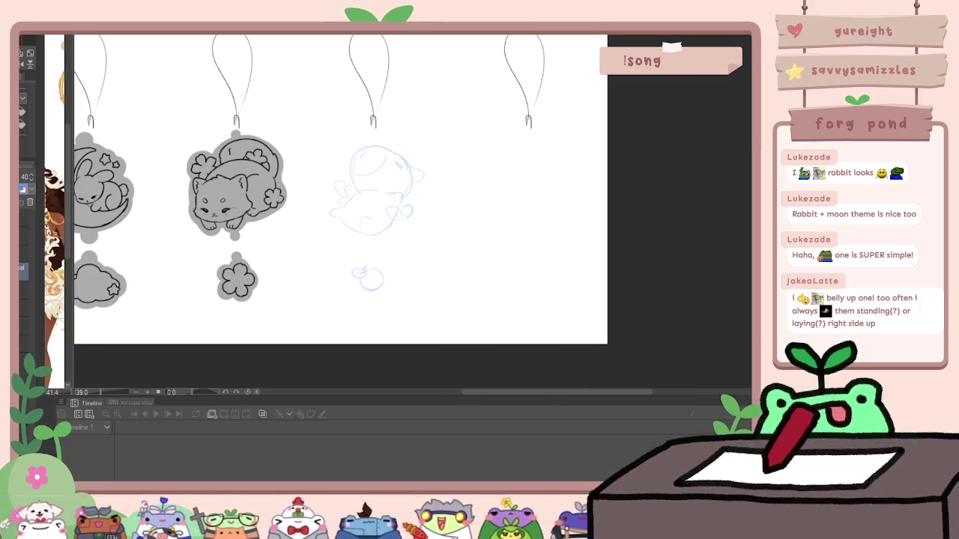
# Step: Ink the arc beneath the bear's head and the short stroke to its left
pyautogui.scroll(5, 411, 154)
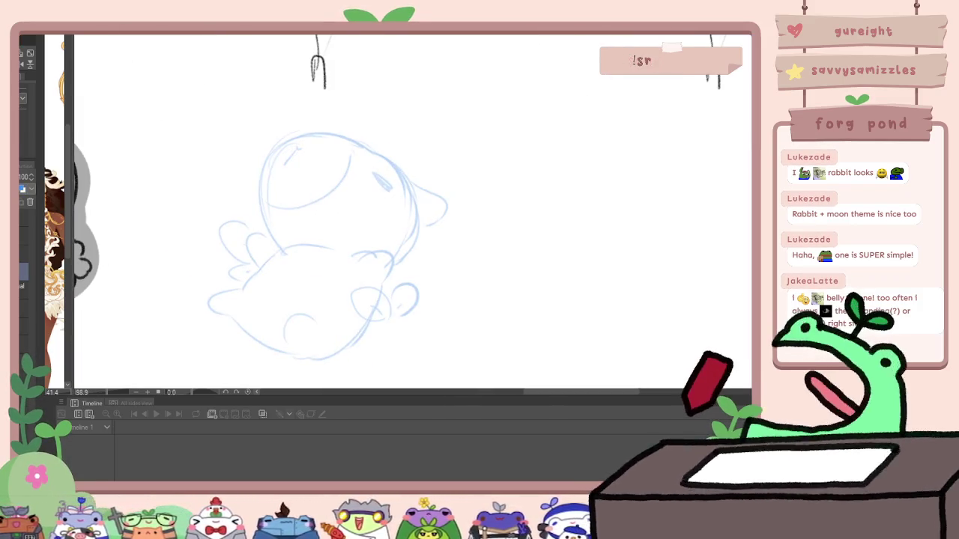
pyautogui.scroll(2, 389, 128)
pyautogui.scroll(2, 317, 223)
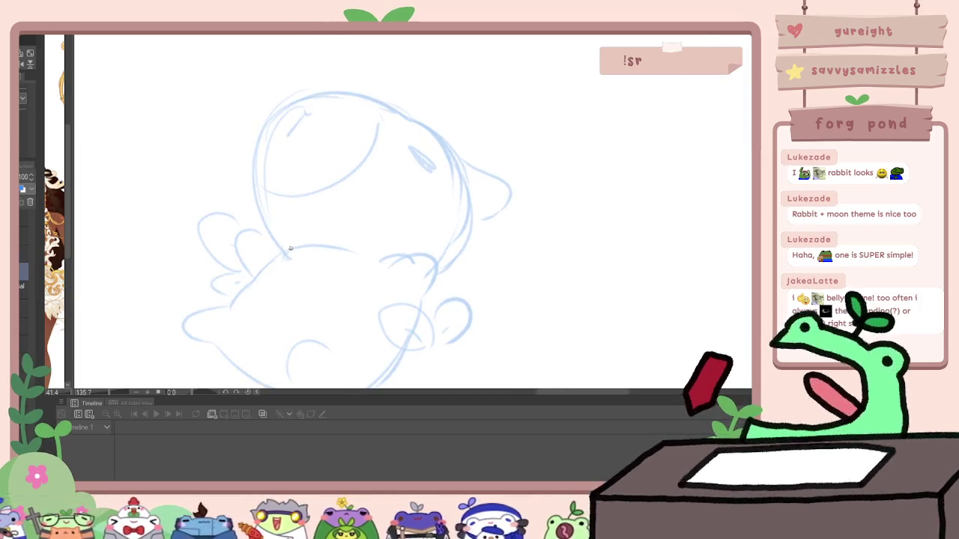
pyautogui.moveTo(284, 248); pyautogui.dragTo(364, 260)
pyautogui.hotkey('ctrl', 'z')
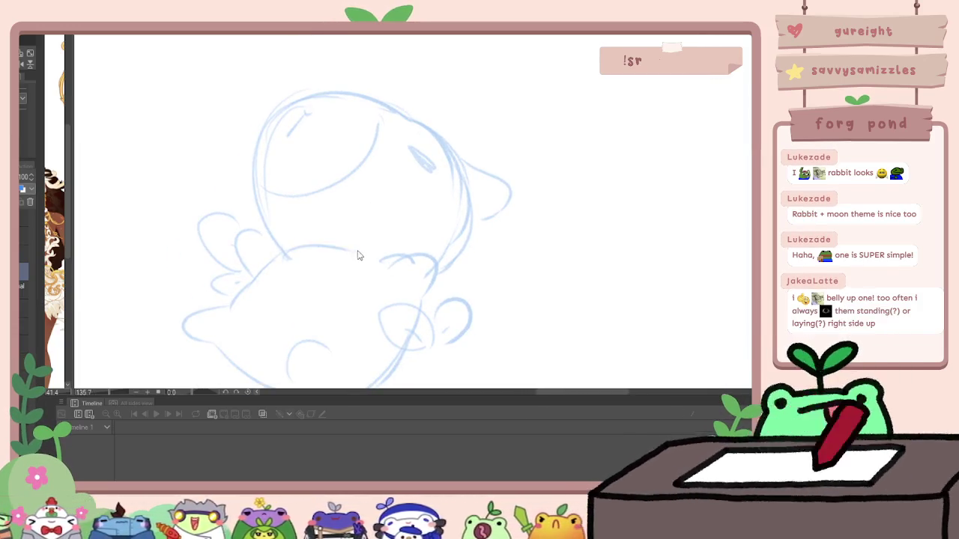
pyautogui.moveTo(266, 263); pyautogui.dragTo(235, 300)
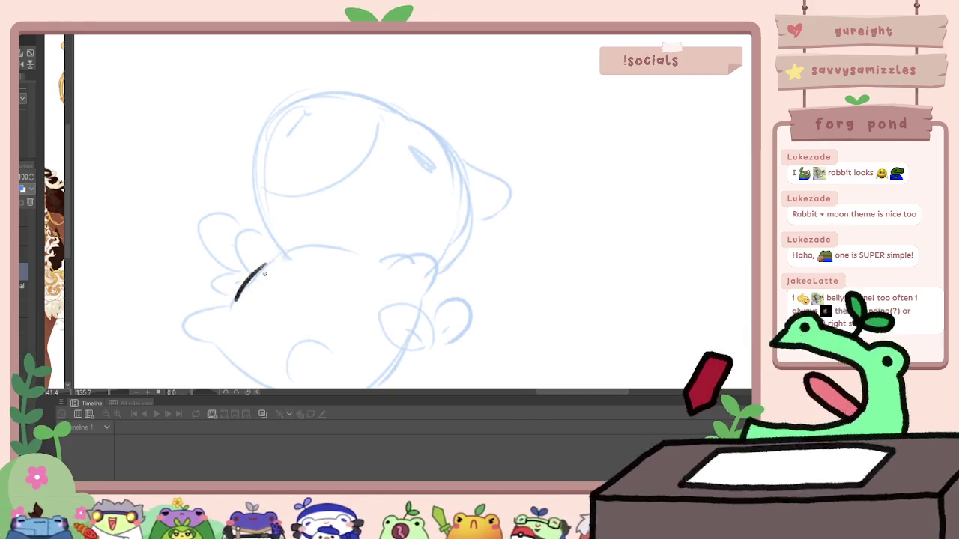
pyautogui.moveTo(283, 249)
pyautogui.mouseDown()
pyautogui.moveTo(409, 254)
pyautogui.moveTo(422, 300)
pyautogui.mouseUp()
pyautogui.moveTo(248, 231); pyautogui.dragTo(252, 268)
pyautogui.hotkey('ctrl', 'z')
pyautogui.moveTo(261, 217); pyautogui.dragTo(258, 262)
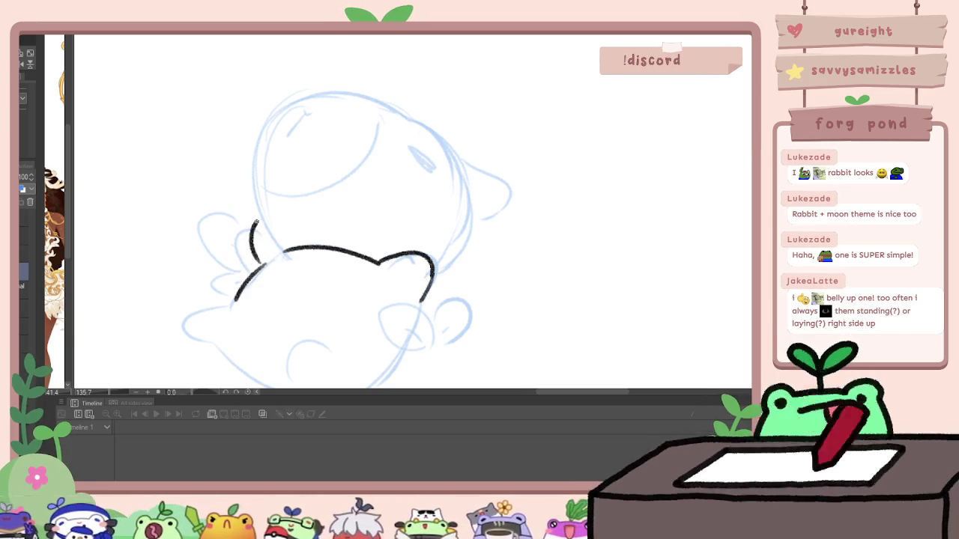
pyautogui.moveTo(258, 223); pyautogui.dragTo(258, 264)
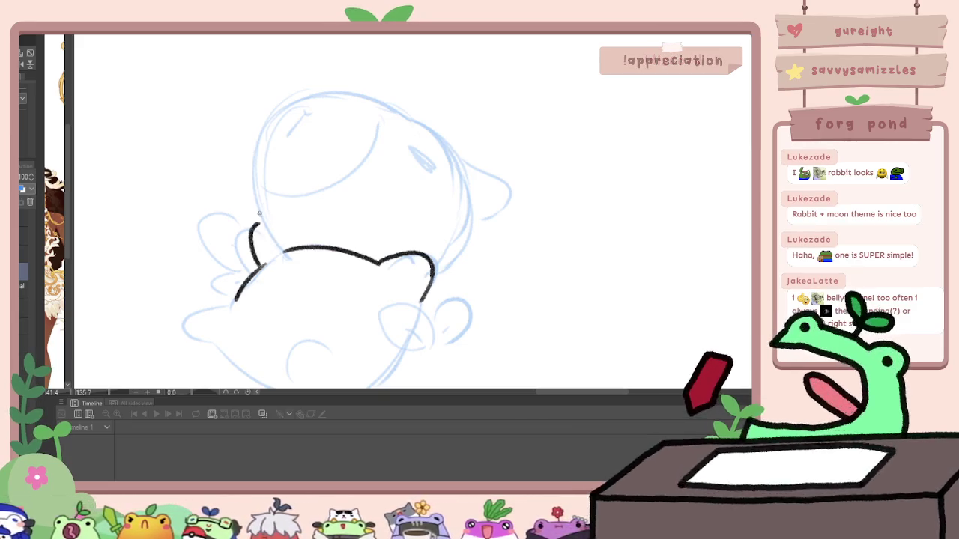
# Step: Ink the head outline with its ear bump, join it to the body, and circle the eye
pyautogui.moveTo(255, 193); pyautogui.dragTo(259, 216)
pyautogui.moveTo(260, 147)
pyautogui.mouseDown()
pyautogui.moveTo(256, 208)
pyautogui.moveTo(254, 179)
pyautogui.moveTo(272, 202)
pyautogui.mouseUp()
pyautogui.hotkey('ctrl', 'z')
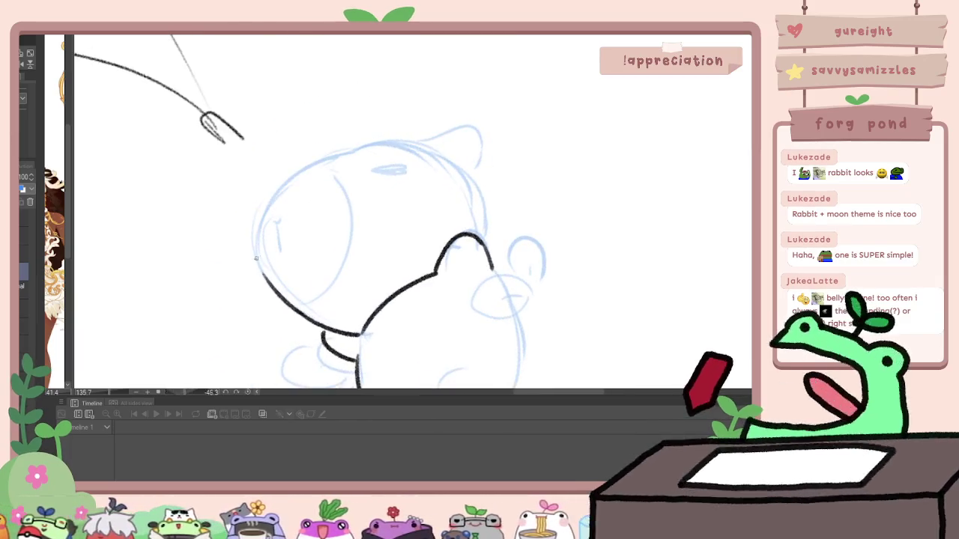
pyautogui.moveTo(302, 170); pyautogui.dragTo(422, 143)
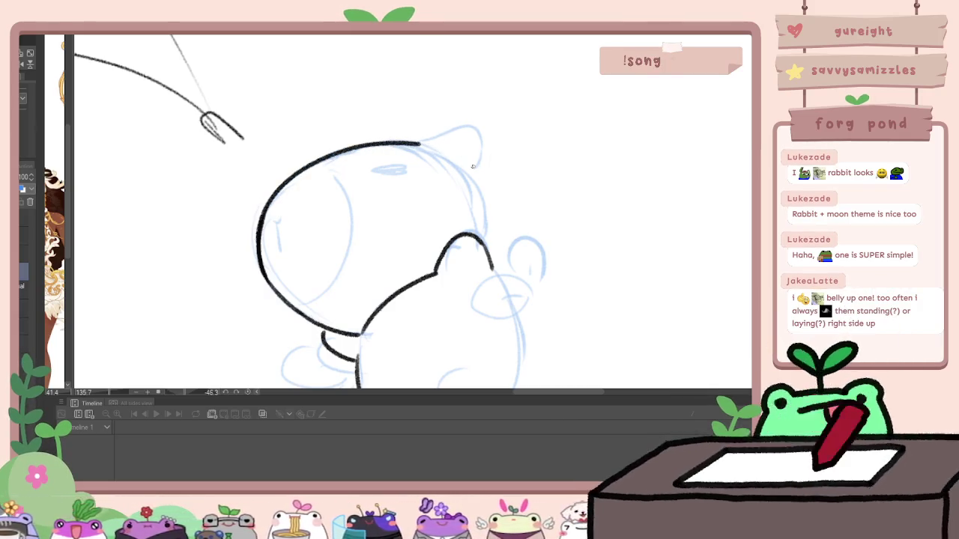
pyautogui.moveTo(449, 160); pyautogui.dragTo(487, 241)
pyautogui.hotkey('shift', 'r')
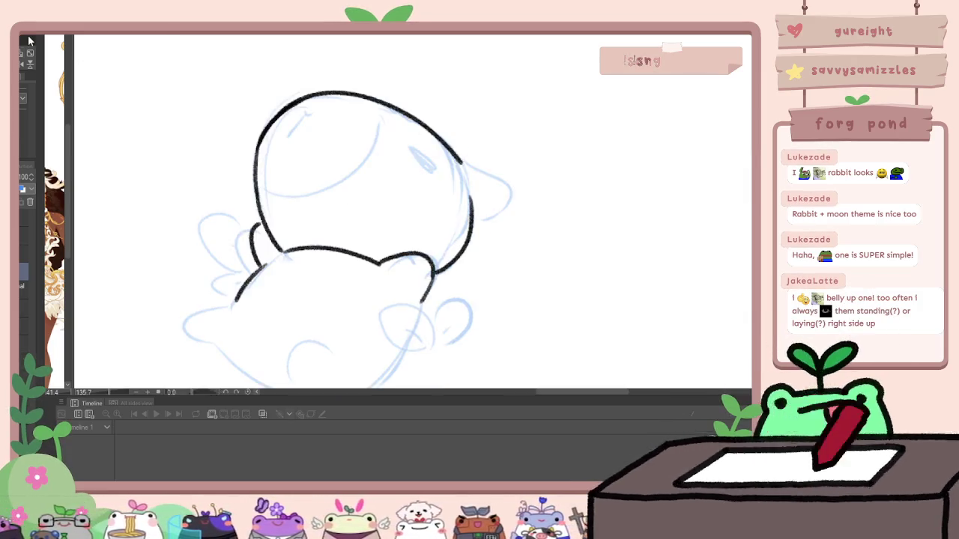
pyautogui.moveTo(482, 168); pyautogui.dragTo(473, 218)
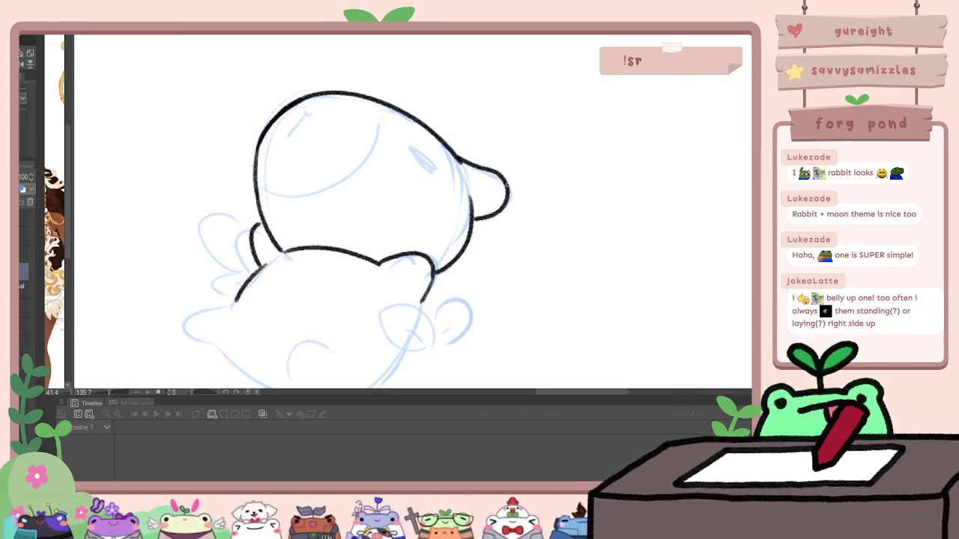
pyautogui.moveTo(320, 196); pyautogui.dragTo(377, 107)
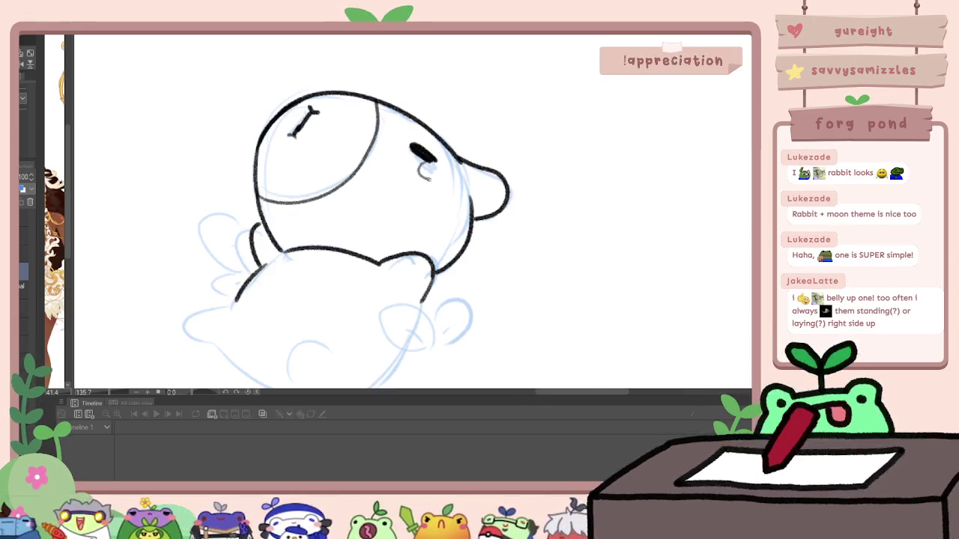
pyautogui.moveTo(420, 166); pyautogui.dragTo(419, 169)
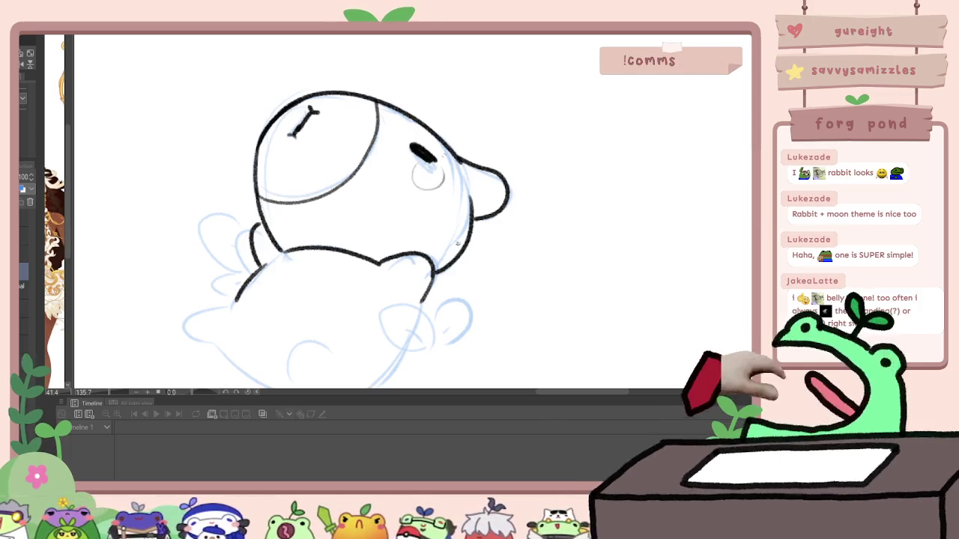
# Step: Ink the bear's raised leg and belly curve, checking it in a mirrored view
pyautogui.scroll(-2, 456, 243)
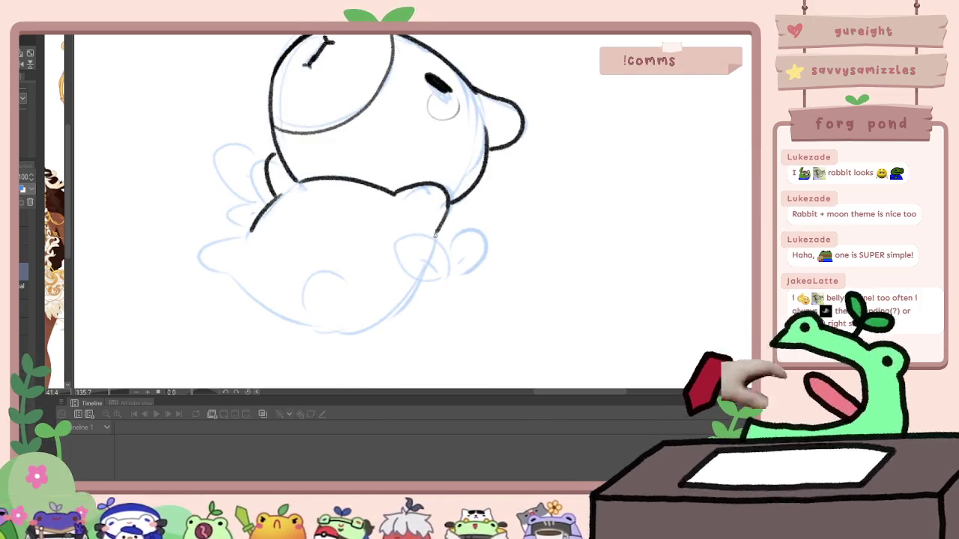
pyautogui.moveTo(447, 273)
pyautogui.mouseDown()
pyautogui.moveTo(419, 231)
pyautogui.moveTo(407, 272)
pyautogui.moveTo(449, 275)
pyautogui.moveTo(430, 259)
pyautogui.moveTo(484, 256)
pyautogui.mouseUp()
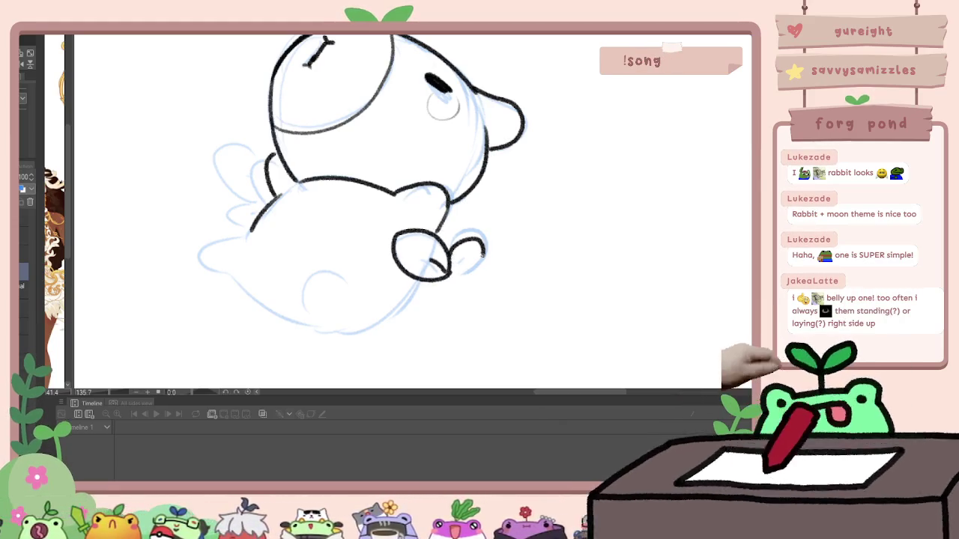
pyautogui.hotkey('ctrl', 'z')
pyautogui.moveTo(429, 279)
pyautogui.mouseDown()
pyautogui.moveTo(421, 310)
pyautogui.moveTo(423, 293)
pyautogui.mouseUp()
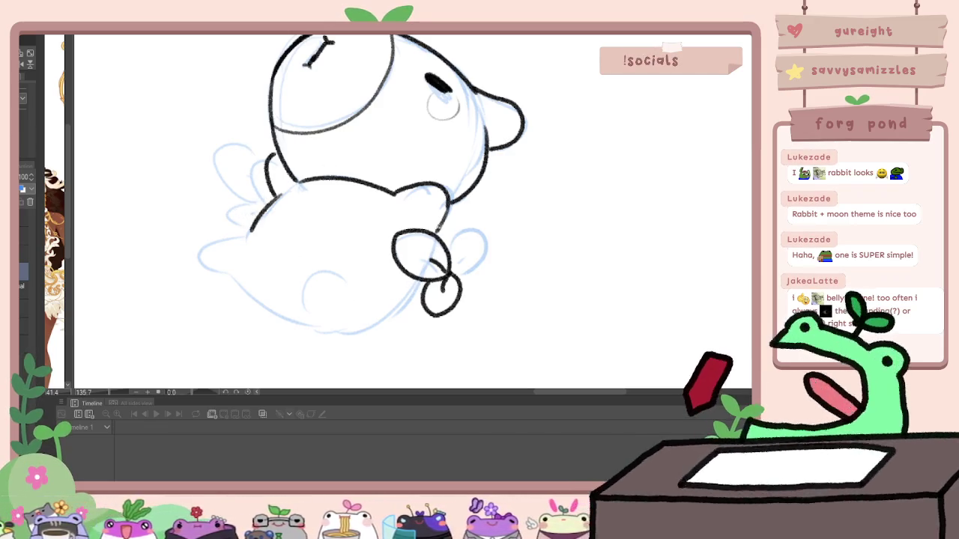
pyautogui.scroll(-3, 420, 245)
pyautogui.scroll(2, 420, 245)
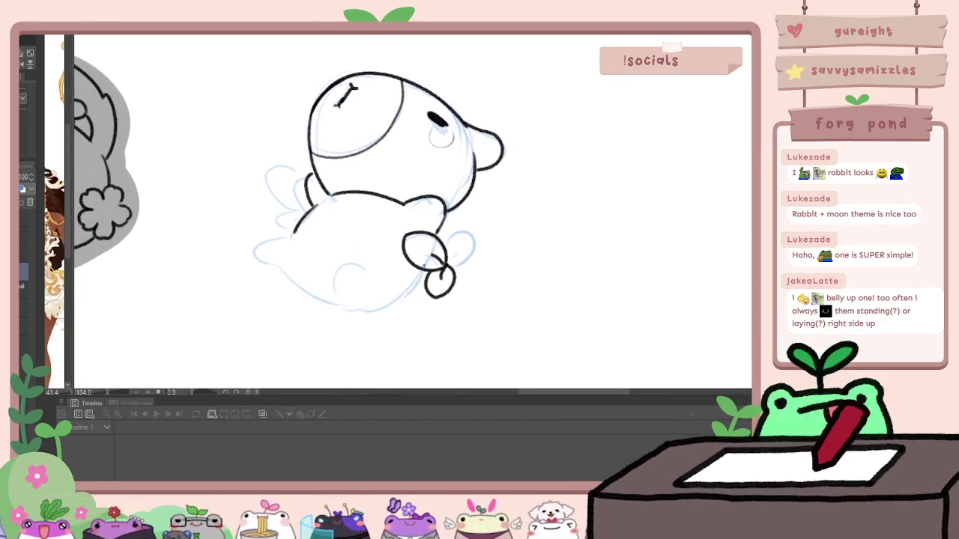
pyautogui.scroll(2, 501, 260)
pyautogui.press('h')
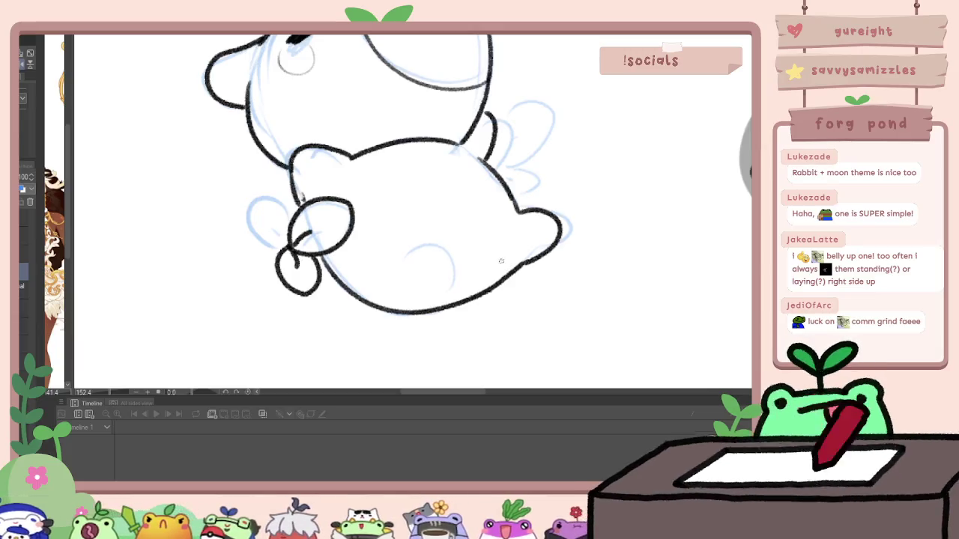
pyautogui.moveTo(442, 260); pyautogui.dragTo(447, 292)
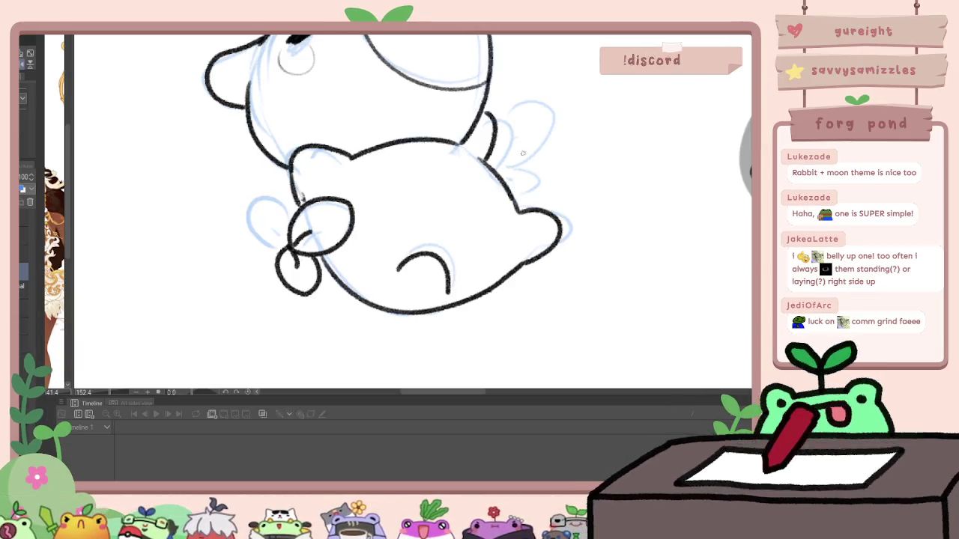
pyautogui.scroll(-1, 513, 183)
pyautogui.scroll(-2, 524, 195)
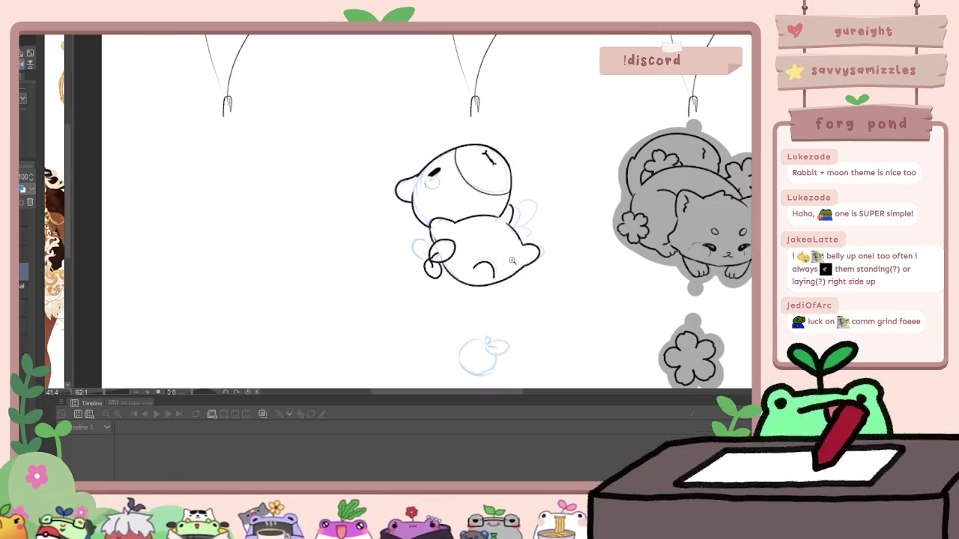
pyautogui.scroll(2, 546, 217)
pyautogui.press('h')
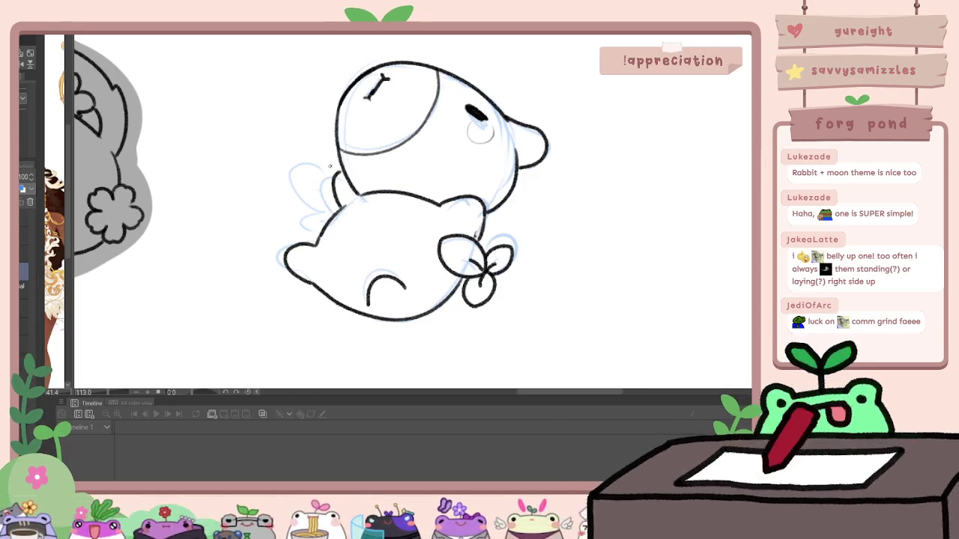
# Step: Ink the shape to the left of the bear's head
pyautogui.moveTo(329, 149); pyautogui.dragTo(313, 176)
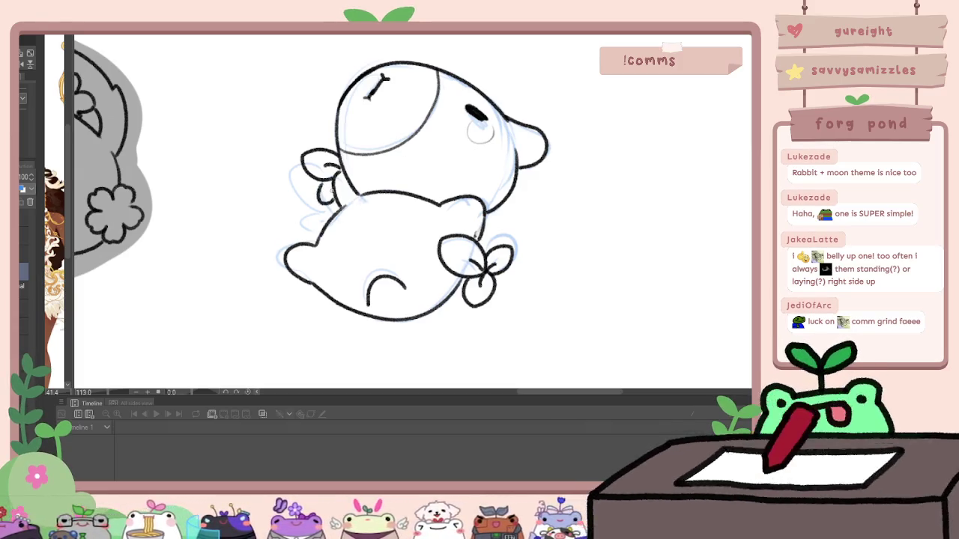
pyautogui.scroll(-3, 500, 154)
pyautogui.scroll(3, 469, 230)
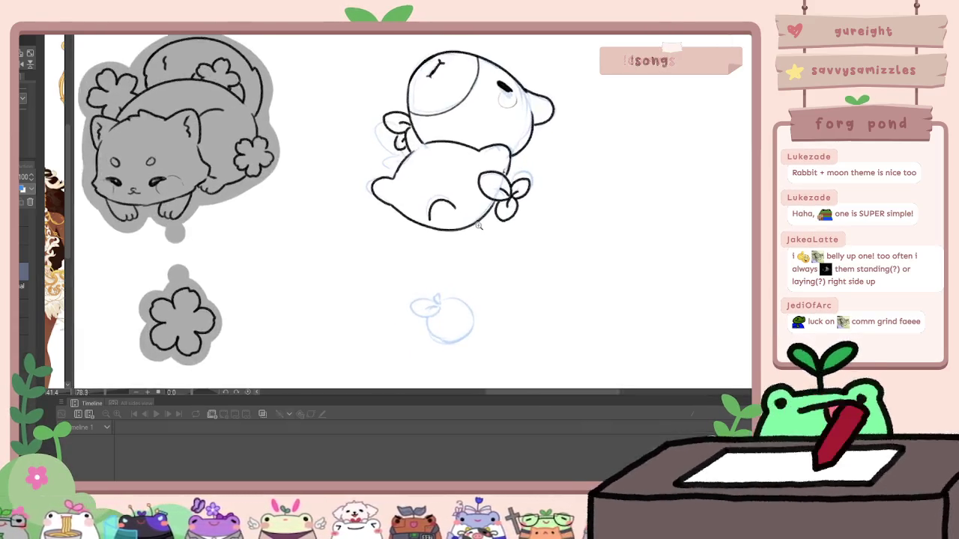
pyautogui.scroll(5, 405, 229)
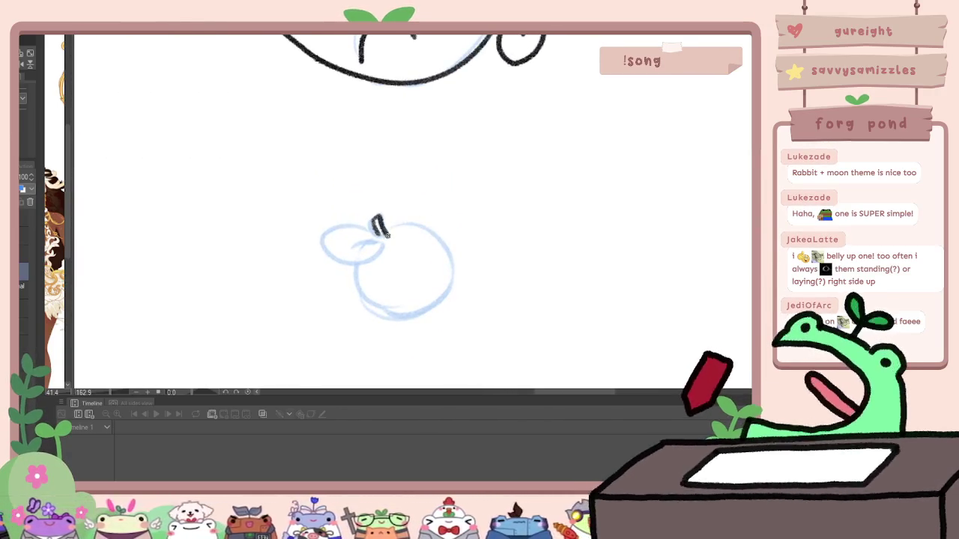
# Step: Ink the apple's stem, leaf and outline, then start grey backing on the bear's hip
pyautogui.moveTo(323, 240); pyautogui.dragTo(382, 240)
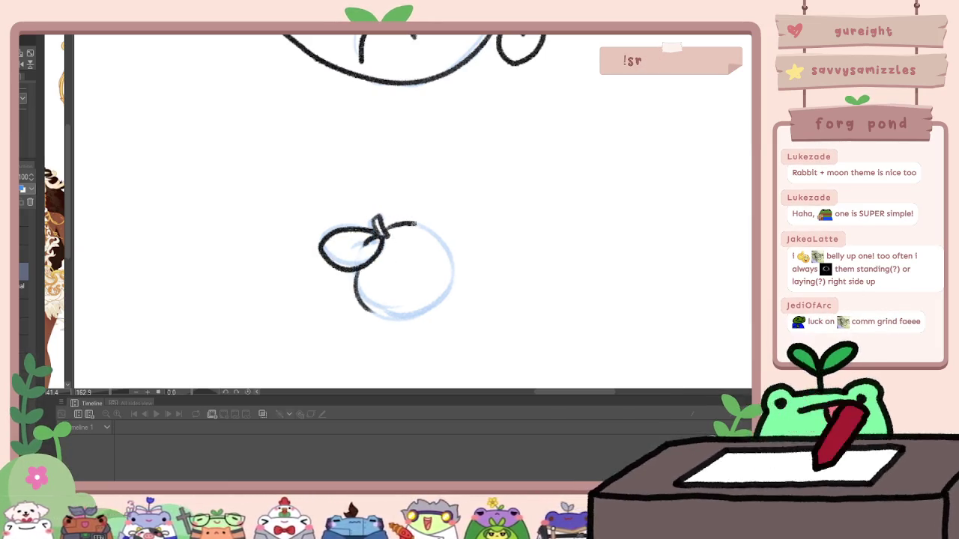
pyautogui.moveTo(426, 322); pyautogui.dragTo(364, 304)
pyautogui.scroll(-5, 384, 183)
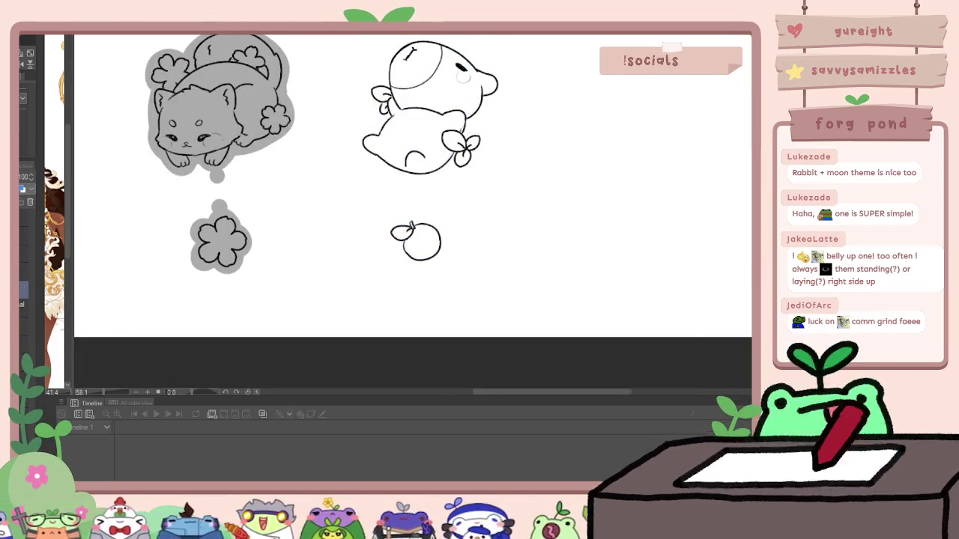
pyautogui.scroll(3, 412, 215)
pyautogui.moveTo(388, 213); pyautogui.dragTo(371, 231)
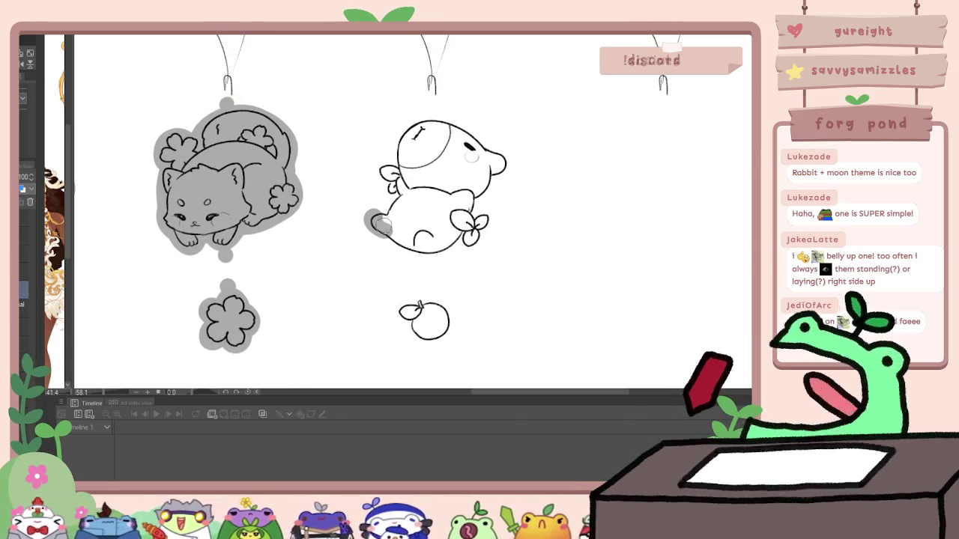
# Step: Paint grey backing up the bear's left side, arm, ear and upper body
pyautogui.moveTo(396, 188); pyautogui.dragTo(382, 219)
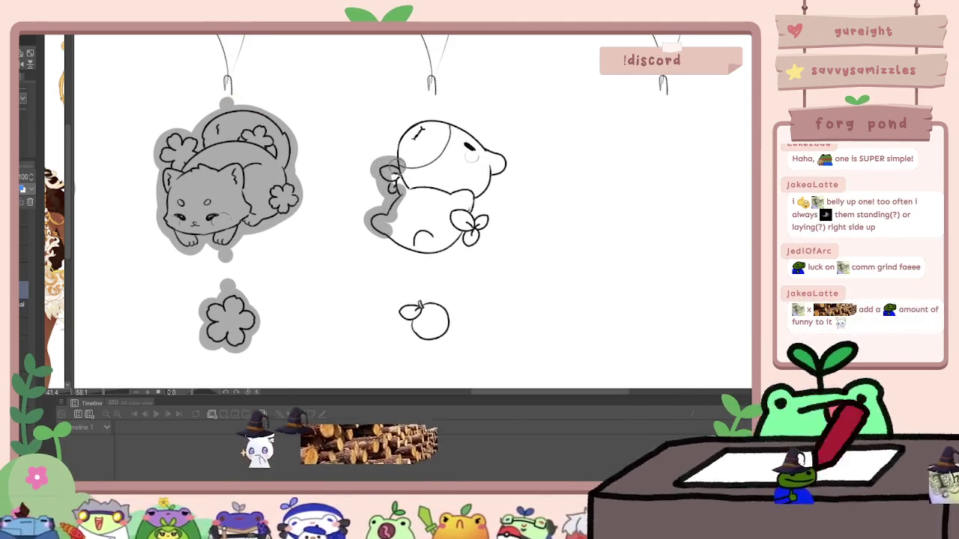
pyautogui.moveTo(383, 185); pyautogui.dragTo(400, 163)
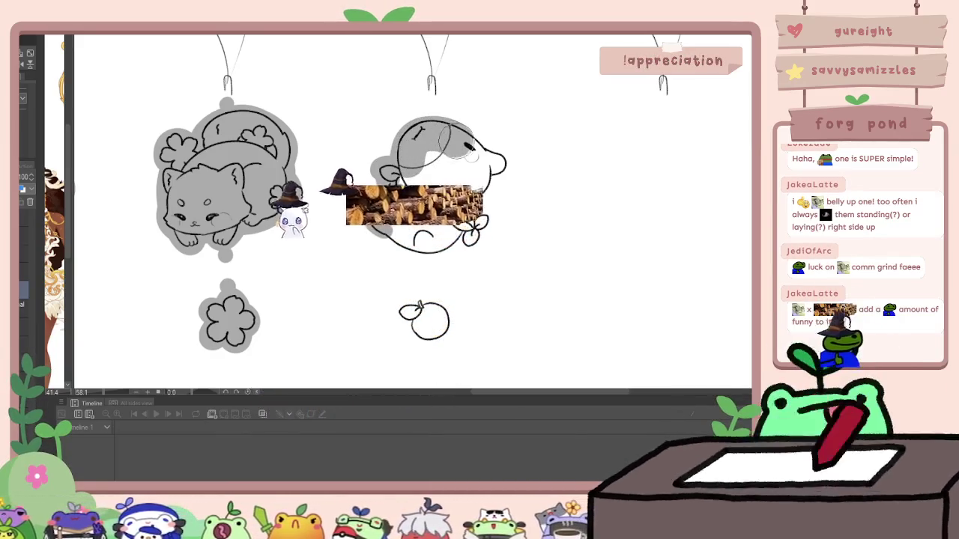
pyautogui.moveTo(487, 161); pyautogui.dragTo(449, 210)
pyautogui.moveTo(442, 143)
pyautogui.mouseDown()
pyautogui.moveTo(393, 221)
pyautogui.moveTo(487, 224)
pyautogui.mouseUp()
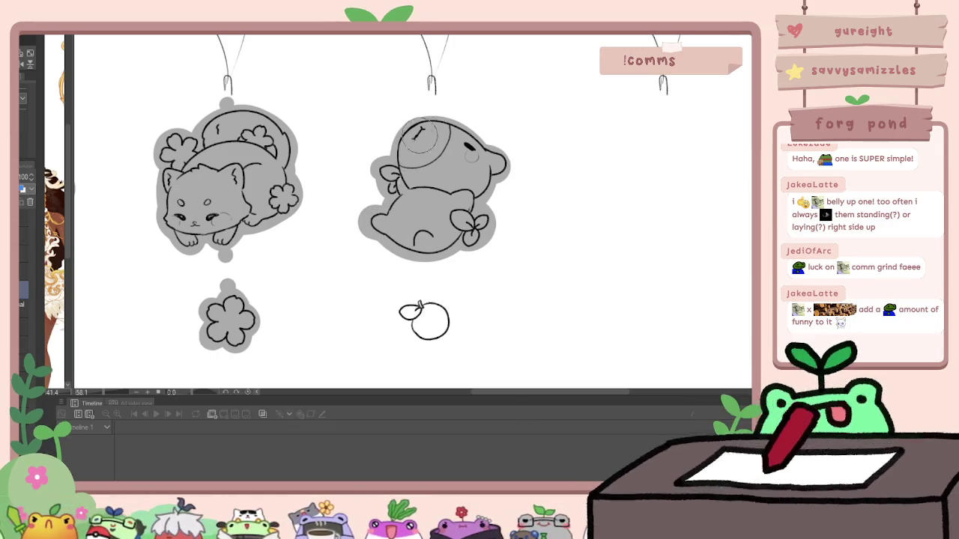
# Step: Start grey backing around the apple charm
pyautogui.scroll(3, 474, 191)
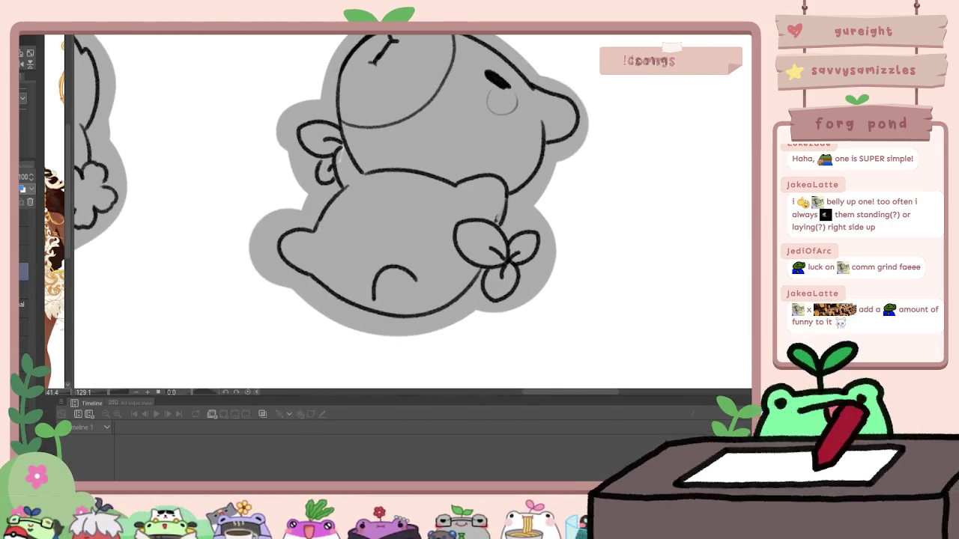
pyautogui.scroll(-1, 404, 250)
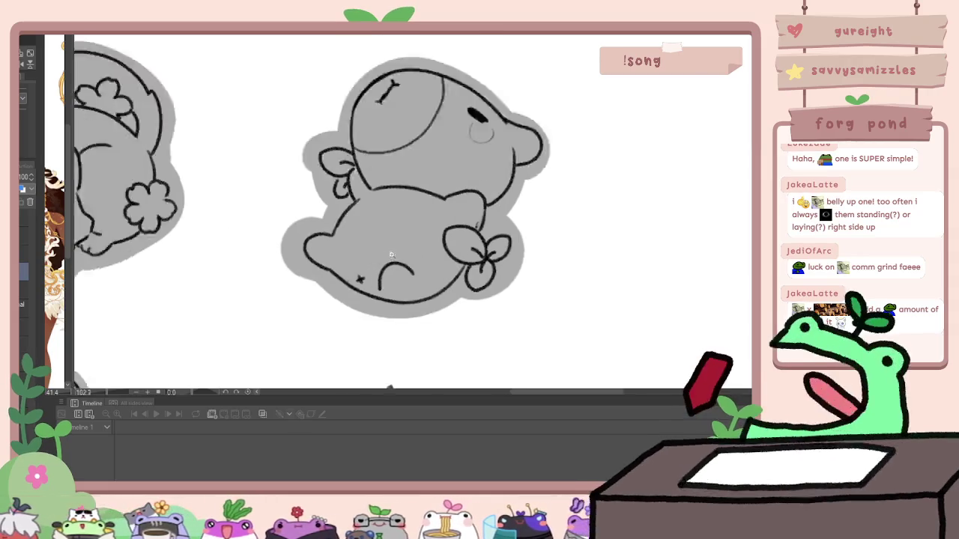
pyautogui.scroll(-2, 405, 250)
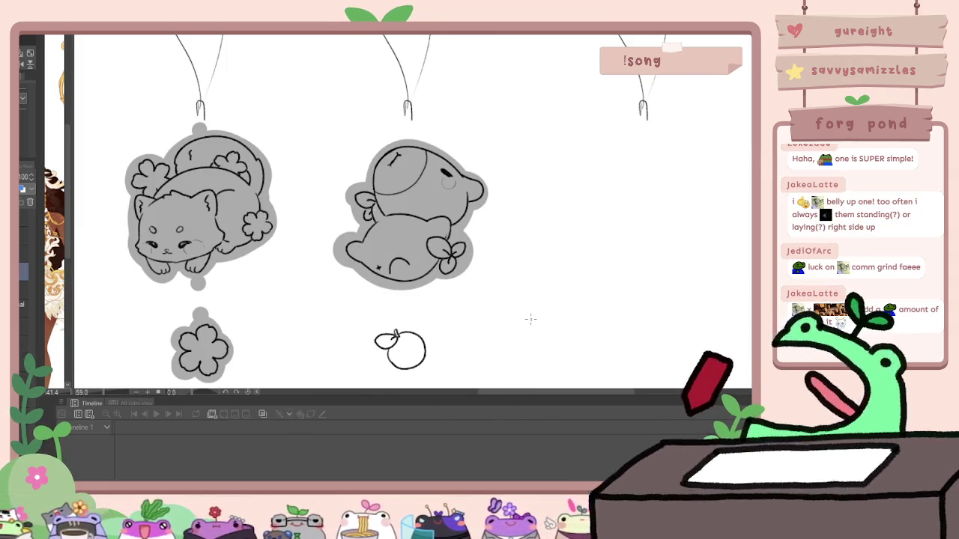
pyautogui.scroll(-2, 560, 303)
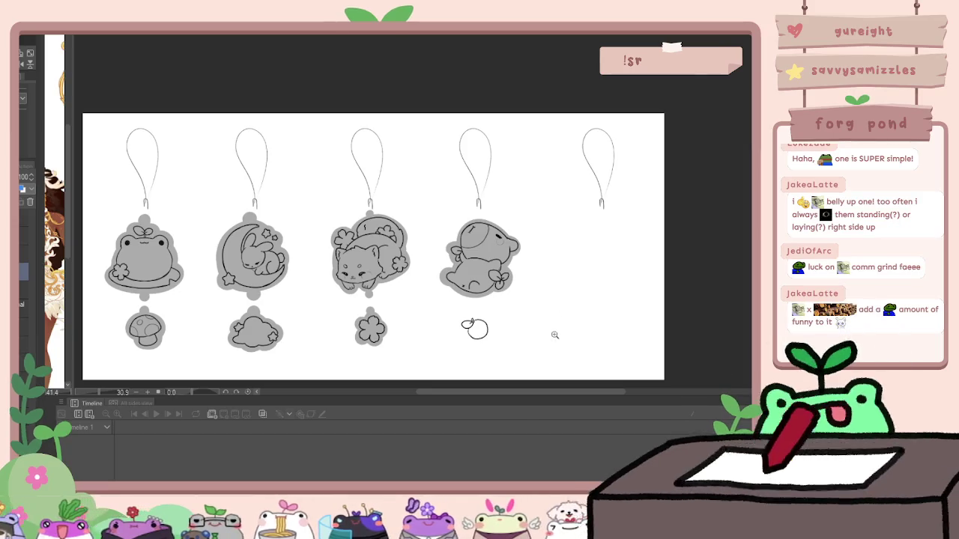
pyautogui.scroll(2, 525, 304)
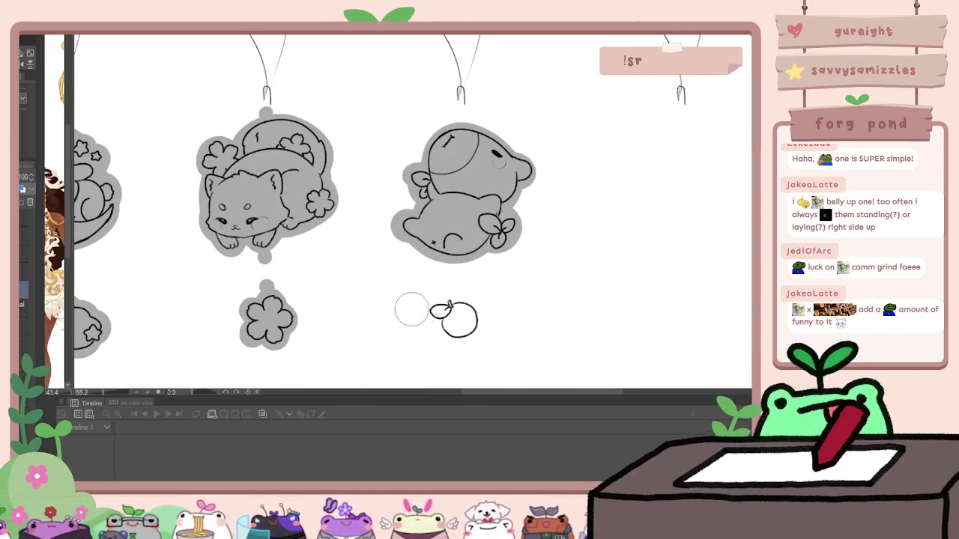
pyautogui.moveTo(440, 312)
pyautogui.mouseDown()
pyautogui.moveTo(451, 311)
pyautogui.moveTo(447, 325)
pyautogui.moveTo(470, 322)
pyautogui.mouseUp()
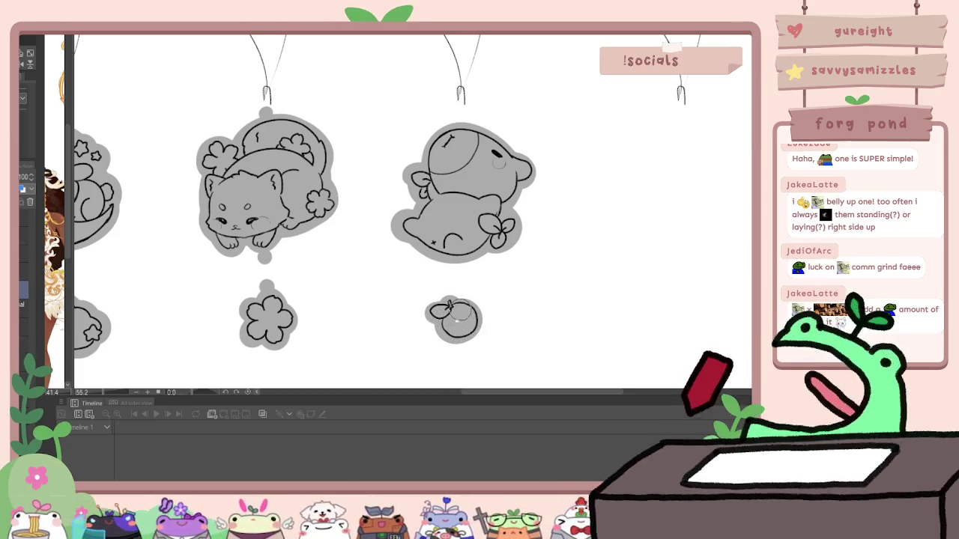
# Step: Fill grey backing along the apple charm's edges
pyautogui.scroll(-2, 520, 300)
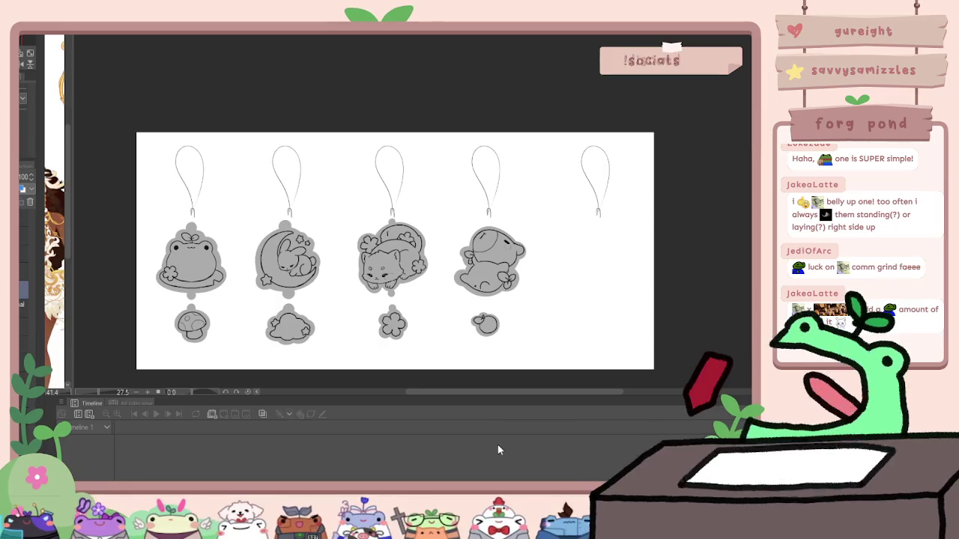
pyautogui.scroll(4, 543, 330)
pyautogui.scroll(1, 543, 330)
pyautogui.moveTo(449, 341)
pyautogui.mouseDown()
pyautogui.moveTo(494, 341)
pyautogui.moveTo(525, 285)
pyautogui.moveTo(472, 250)
pyautogui.mouseUp()
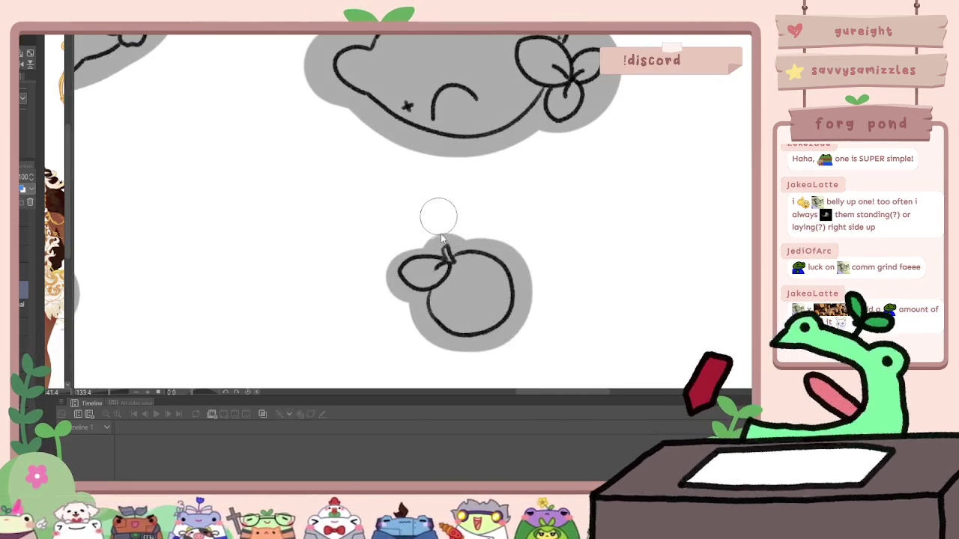
pyautogui.scroll(-2, 432, 205)
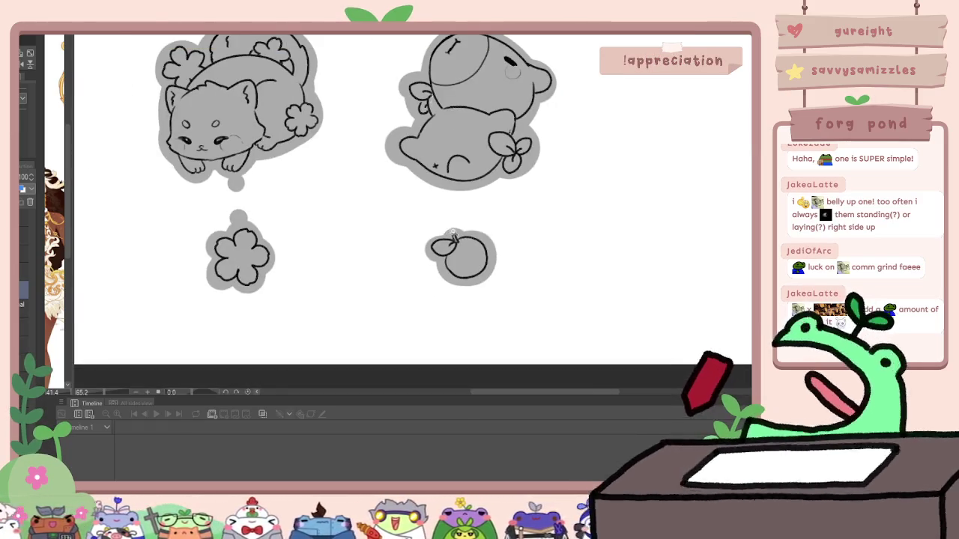
pyautogui.scroll(2, 432, 206)
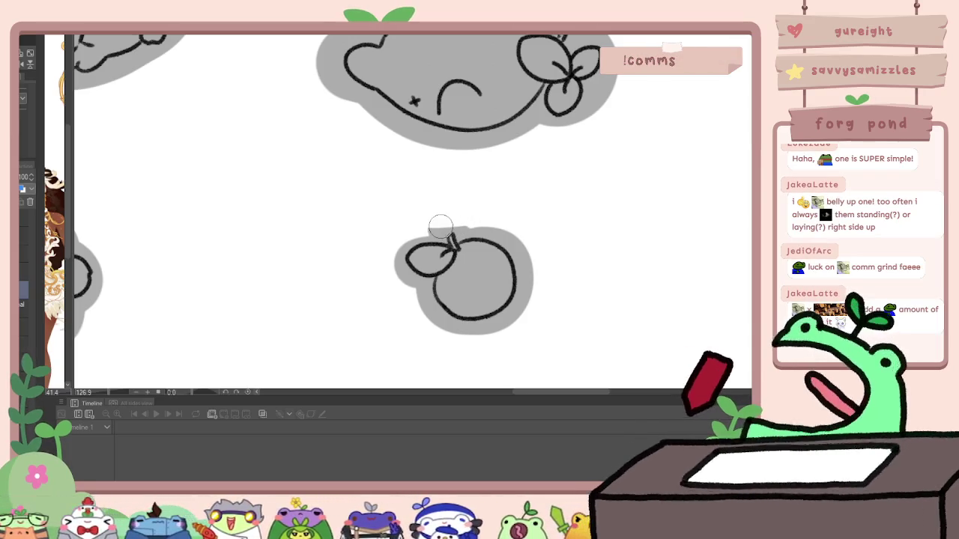
# Step: Zoom out and pan to centre the whole row of charms
pyautogui.scroll(-4, 449, 213)
pyautogui.moveTo(481, 139); pyautogui.dragTo(623, 332)
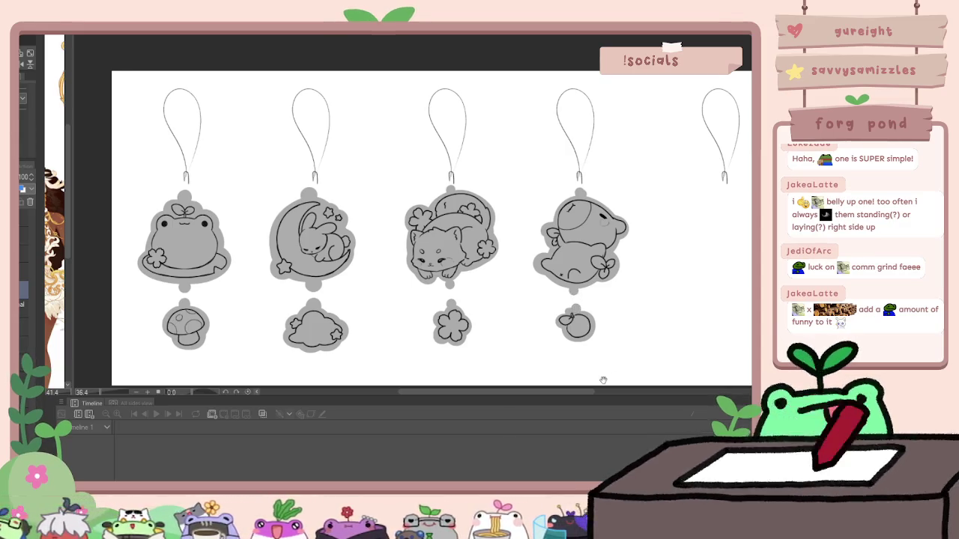
pyautogui.moveTo(603, 381); pyautogui.dragTo(546, 374)
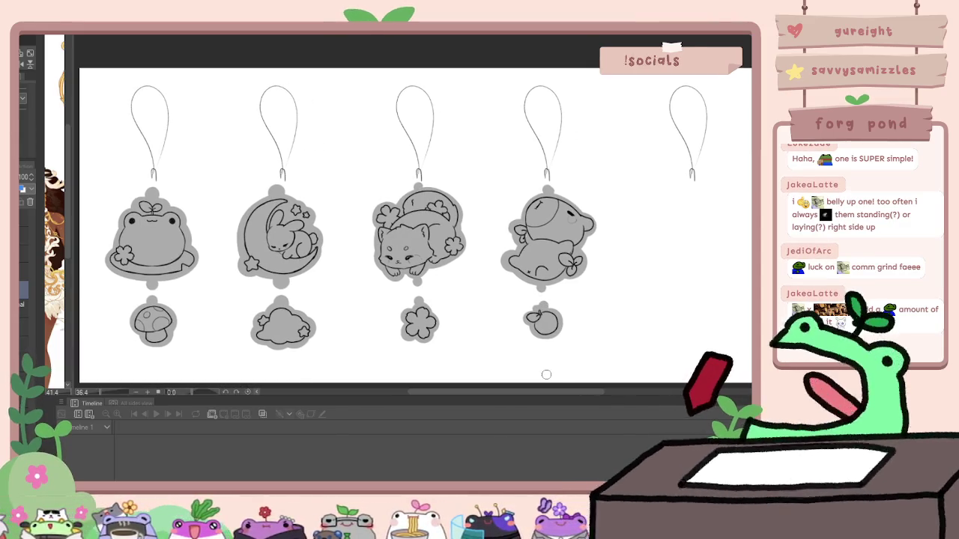
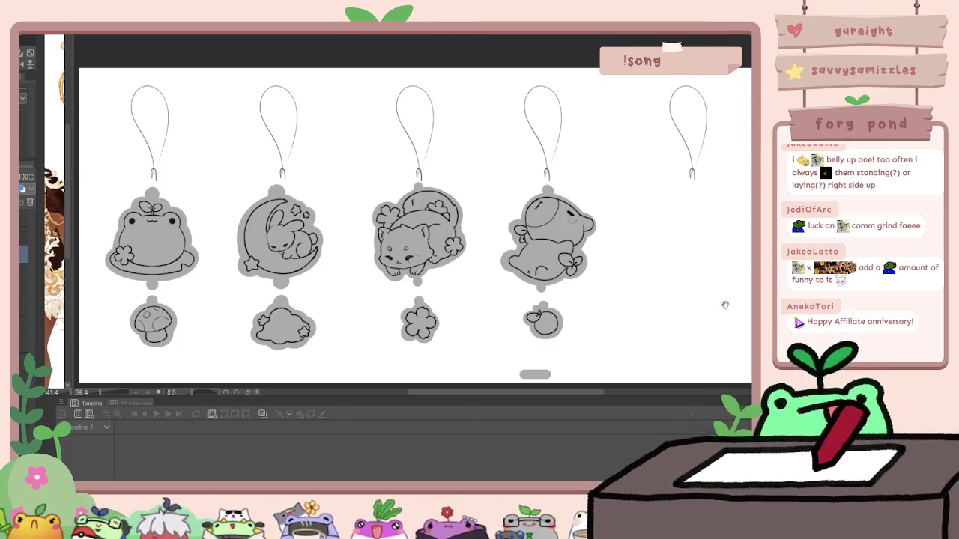
# Step: Sketch and undo a trial outline in the empty fifth slot, then bring up the dog photo
pyautogui.moveTo(724, 302); pyautogui.dragTo(528, 252)
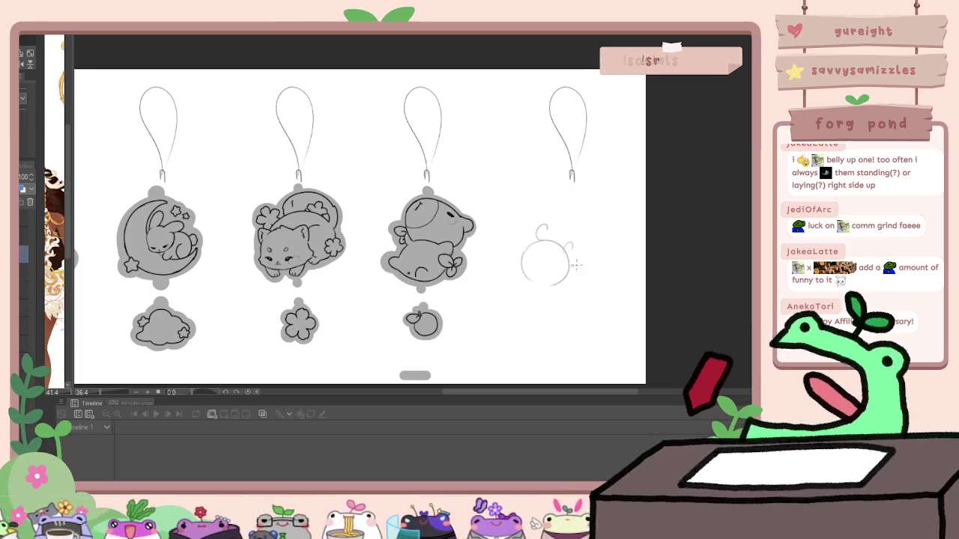
pyautogui.moveTo(541, 234)
pyautogui.mouseDown()
pyautogui.moveTo(603, 223)
pyautogui.moveTo(569, 264)
pyautogui.moveTo(587, 217)
pyautogui.mouseUp()
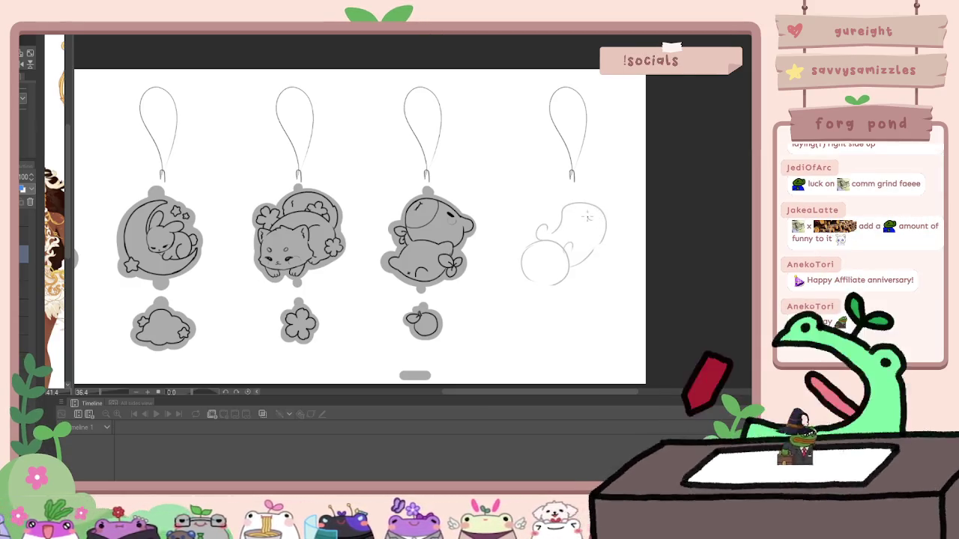
pyautogui.hotkey('ctrl', 'z')
pyautogui.hotkey('ctrl', 'z')
pyautogui.hotkey('ctrl', 'z')
pyautogui.hotkey('ctrl', 'z')
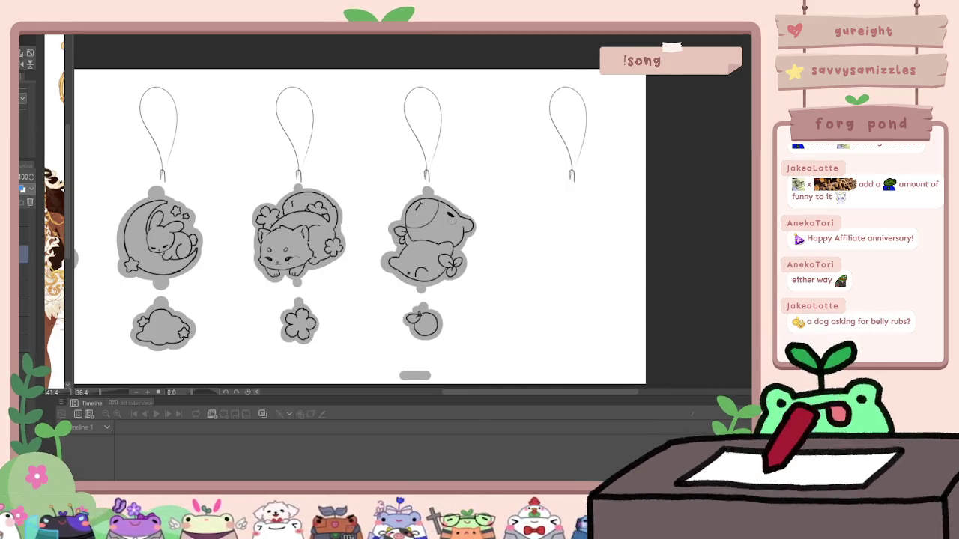
pyautogui.hotkey('ctrl', 'Tab')
# Step: Zoom in and out on the dog photo, then close it to return to the charm sheet
pyautogui.scroll(1, 482, 210)
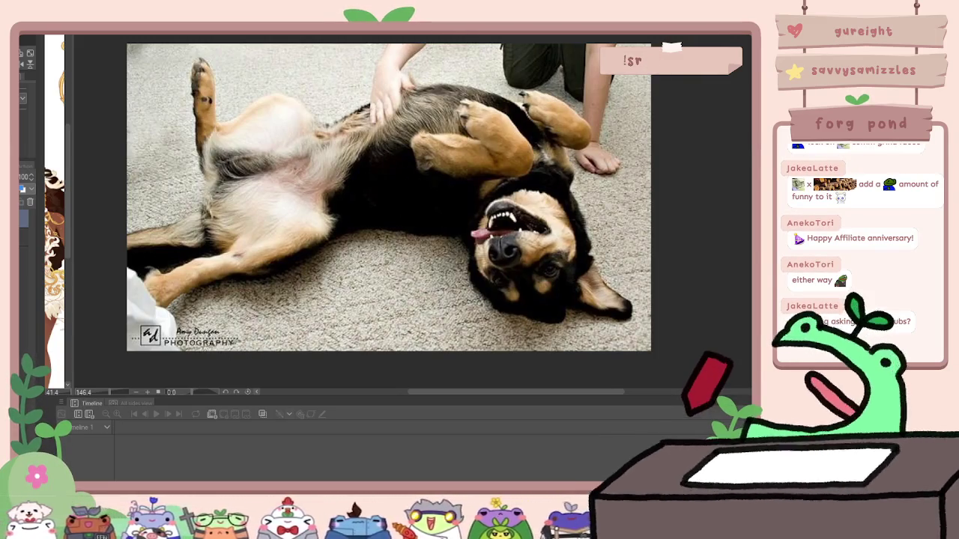
pyautogui.scroll(2, 228, 352)
pyautogui.scroll(2, 234, 307)
pyautogui.scroll(1, 240, 262)
pyautogui.scroll(-2, 240, 258)
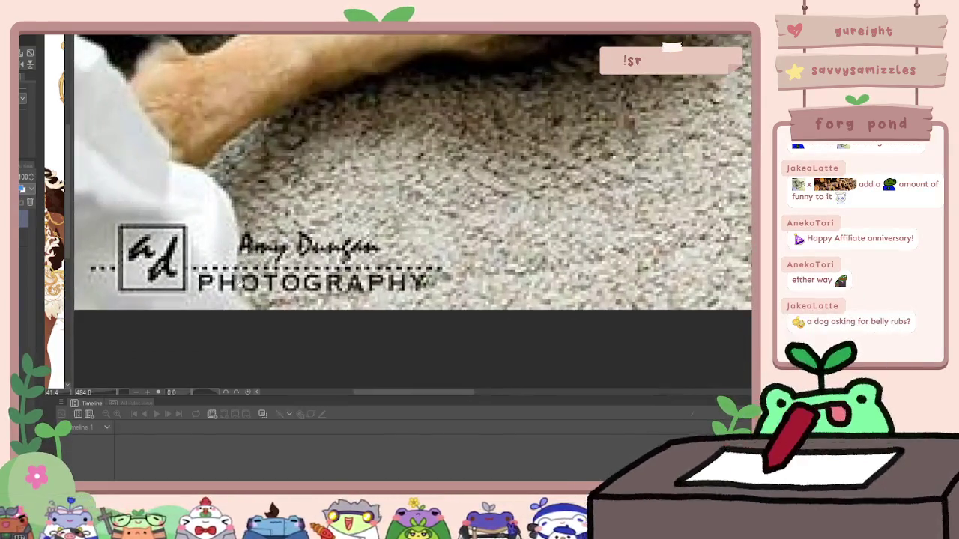
pyautogui.scroll(-1, 241, 266)
pyautogui.scroll(-2, 244, 278)
pyautogui.scroll(-2, 447, 195)
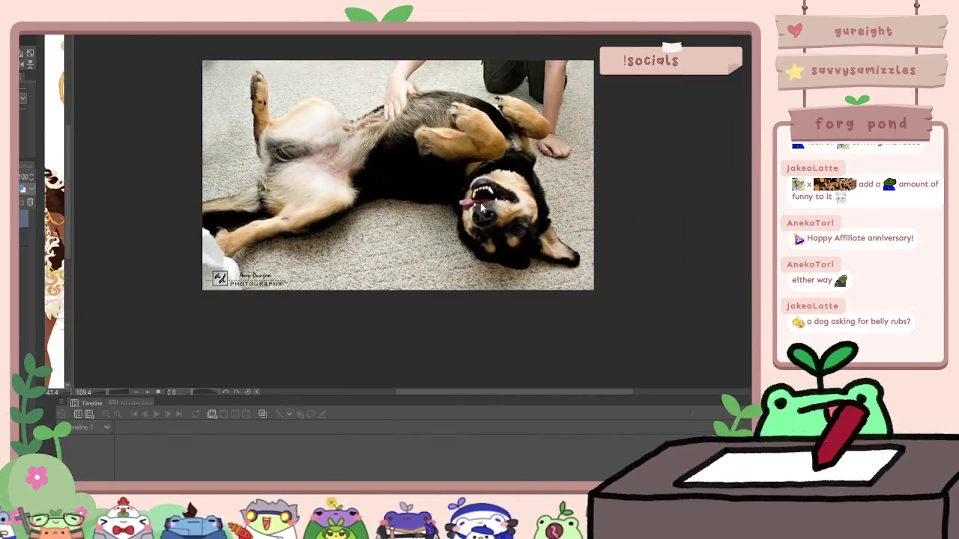
pyautogui.hotkey('ctrl', 'w')
pyautogui.scroll(-1, 507, 217)
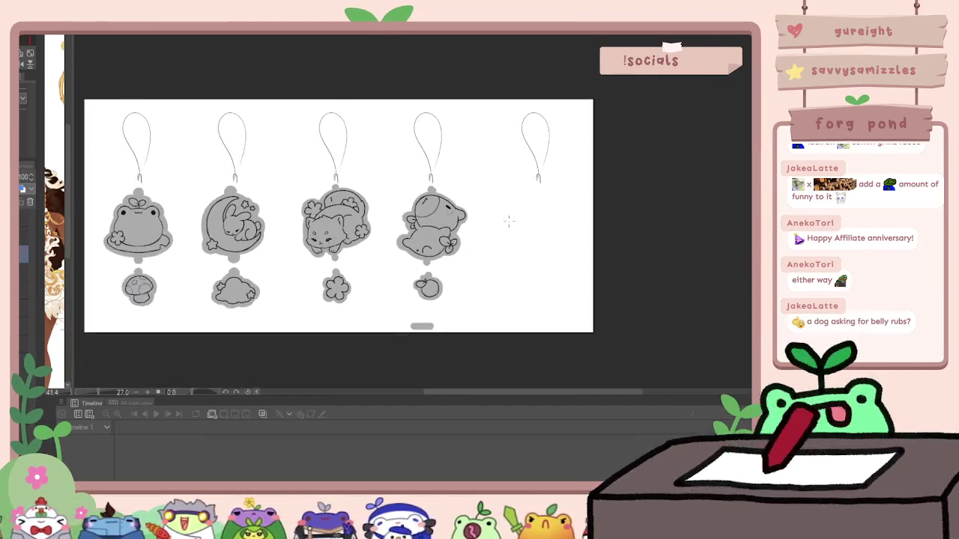
pyautogui.scroll(2, 552, 240)
pyautogui.scroll(2, 552, 240)
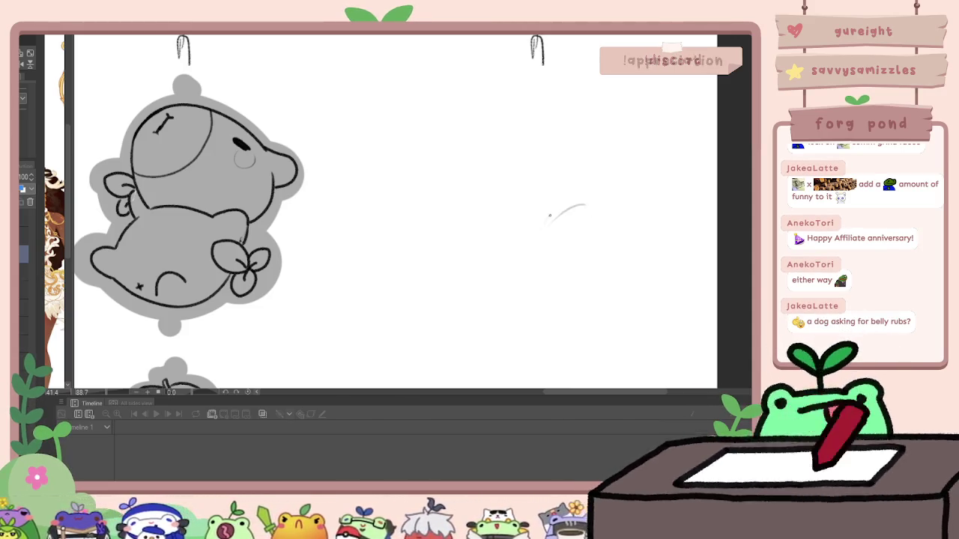
# Step: Sketch a rough round head circle in the fifth slot, flipping the canvas and resetting rotation
pyautogui.moveTo(622, 203); pyautogui.dragTo(555, 209)
pyautogui.moveTo(622, 198)
pyautogui.mouseDown()
pyautogui.moveTo(655, 221)
pyautogui.moveTo(546, 303)
pyautogui.mouseUp()
pyautogui.moveTo(667, 247); pyautogui.dragTo(585, 319)
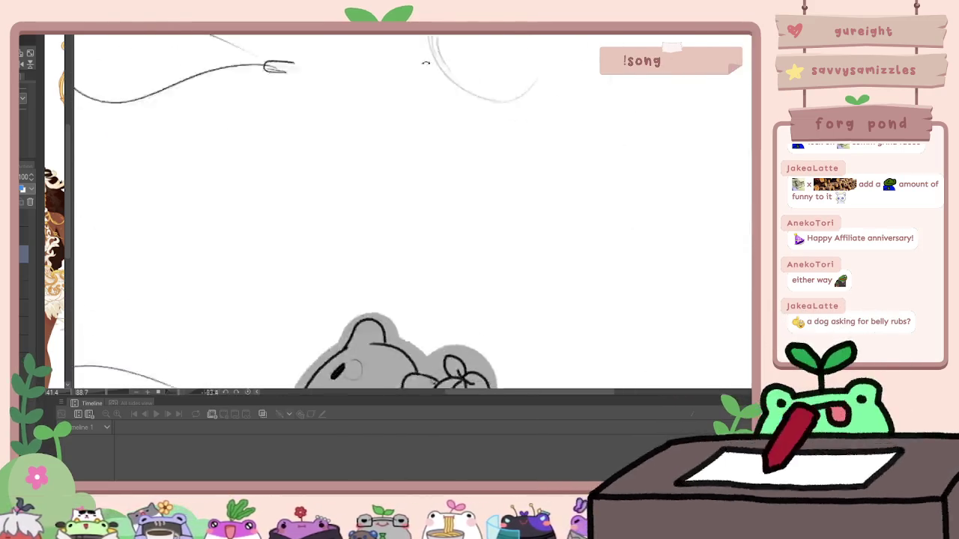
pyautogui.moveTo(698, 232); pyautogui.dragTo(391, 203)
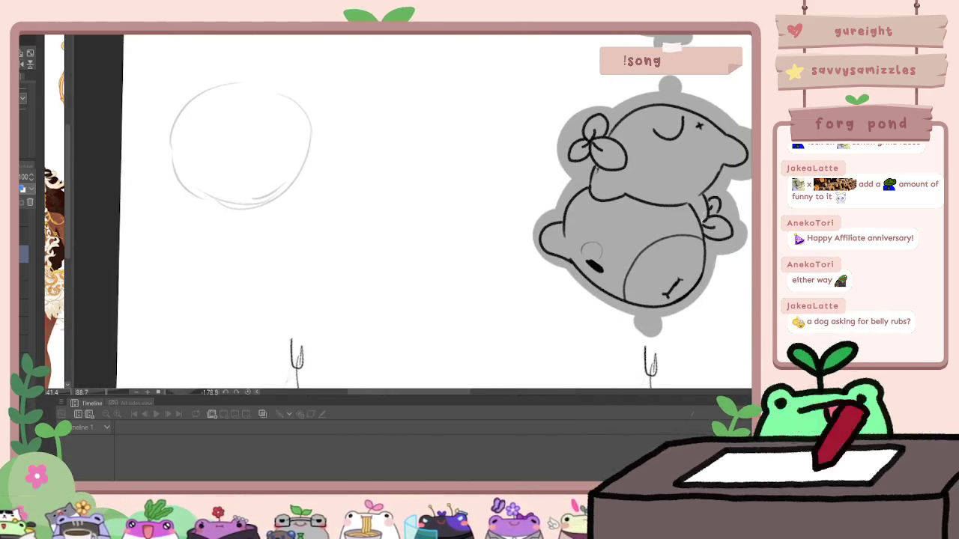
pyautogui.click(31, 55)
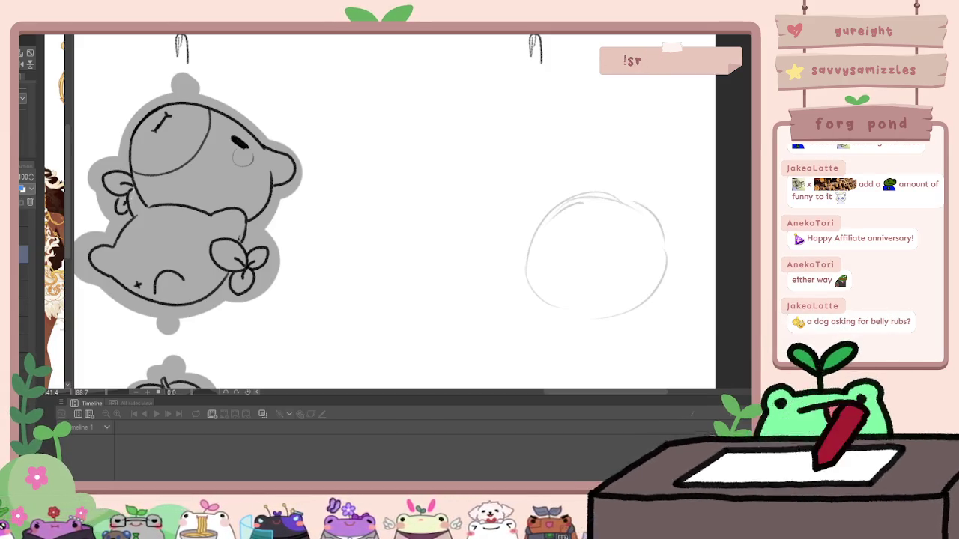
# Step: Add crossing guidelines, a short facial mark and a faint arc inside the head
pyautogui.moveTo(553, 206); pyautogui.dragTo(586, 290)
pyautogui.hotkey('ctrl', 'z')
pyautogui.moveTo(554, 213); pyautogui.dragTo(615, 306)
pyautogui.moveTo(543, 291); pyautogui.dragTo(636, 218)
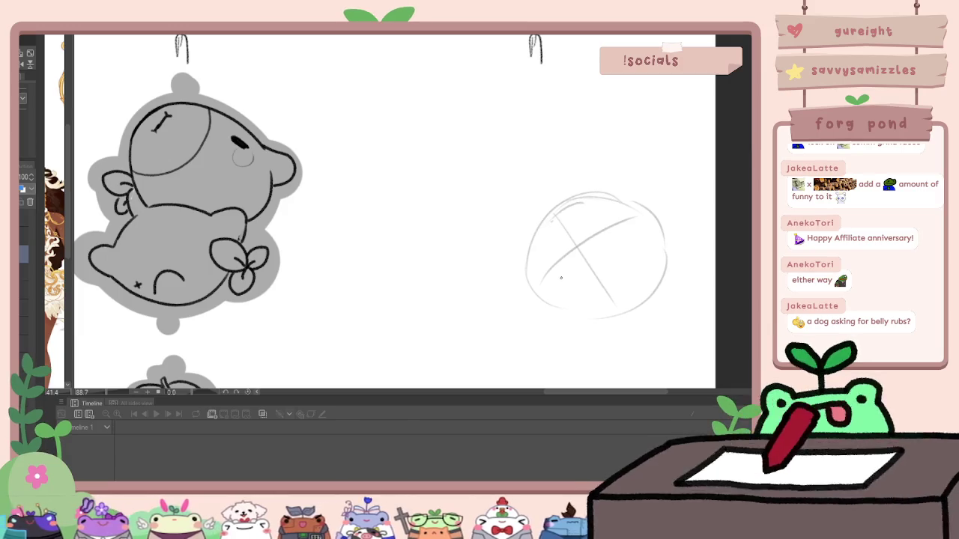
pyautogui.moveTo(554, 279)
pyautogui.mouseDown()
pyautogui.moveTo(566, 274)
pyautogui.moveTo(573, 239)
pyautogui.moveTo(532, 244)
pyautogui.mouseUp()
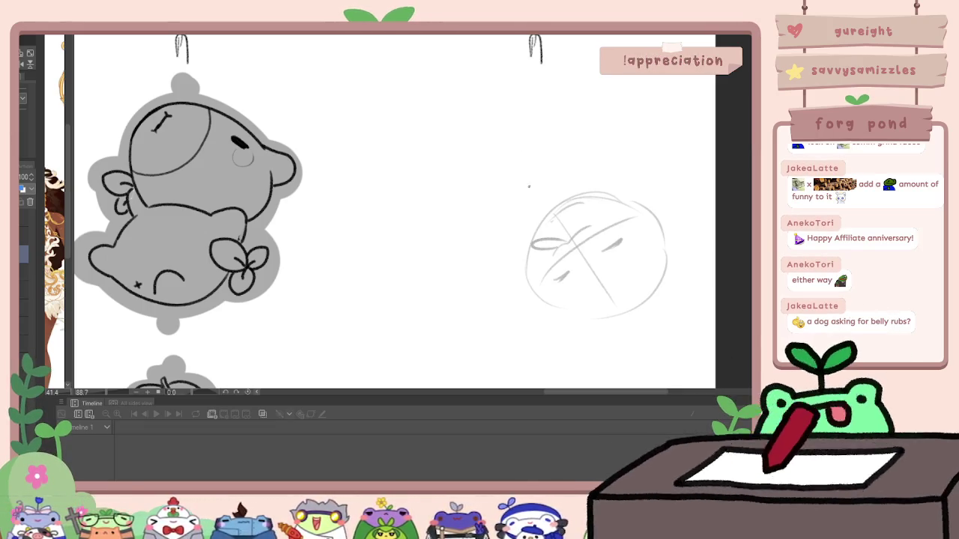
pyautogui.moveTo(523, 231); pyautogui.dragTo(474, 209)
# Step: Sketch the large body above the head with two small legs, then zoom out
pyautogui.moveTo(589, 113); pyautogui.dragTo(430, 193)
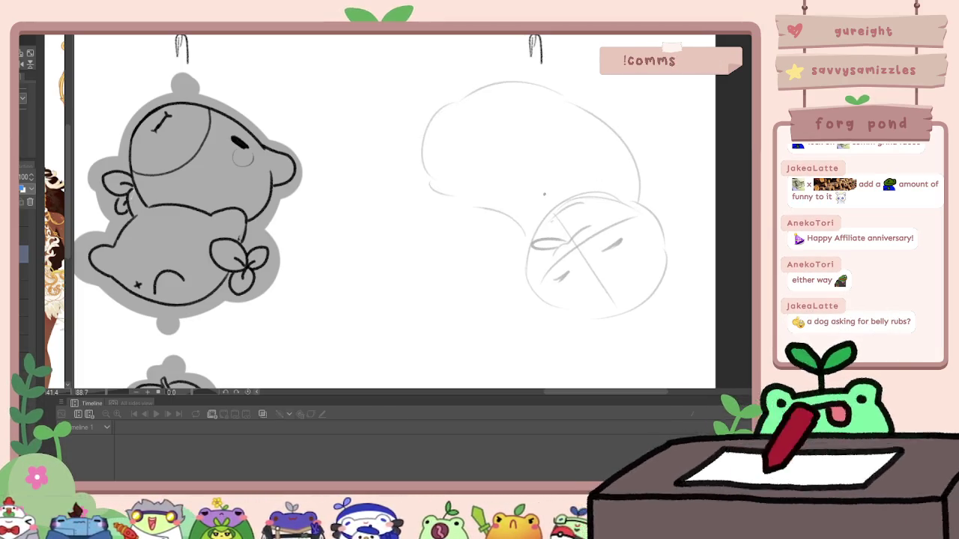
pyautogui.moveTo(542, 196); pyautogui.dragTo(516, 182)
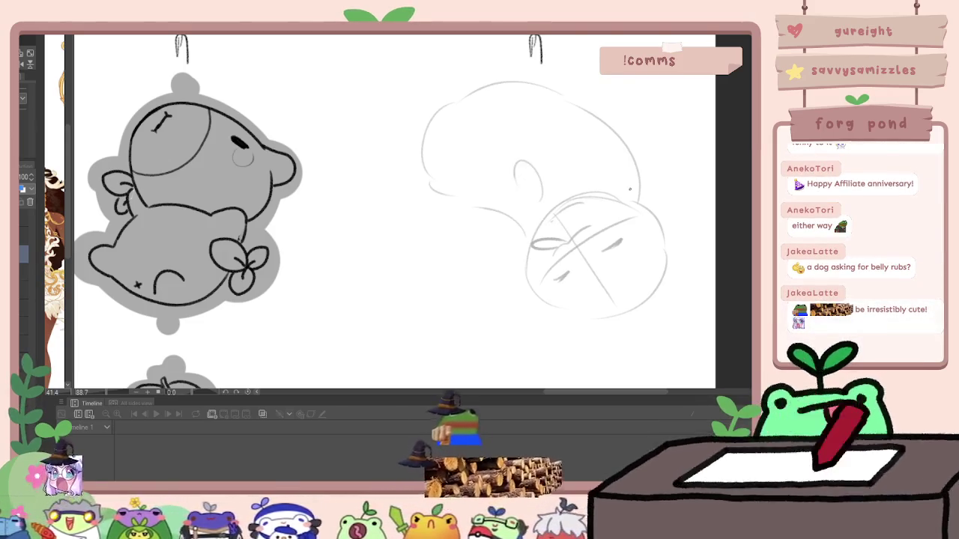
pyautogui.moveTo(629, 189); pyautogui.dragTo(641, 192)
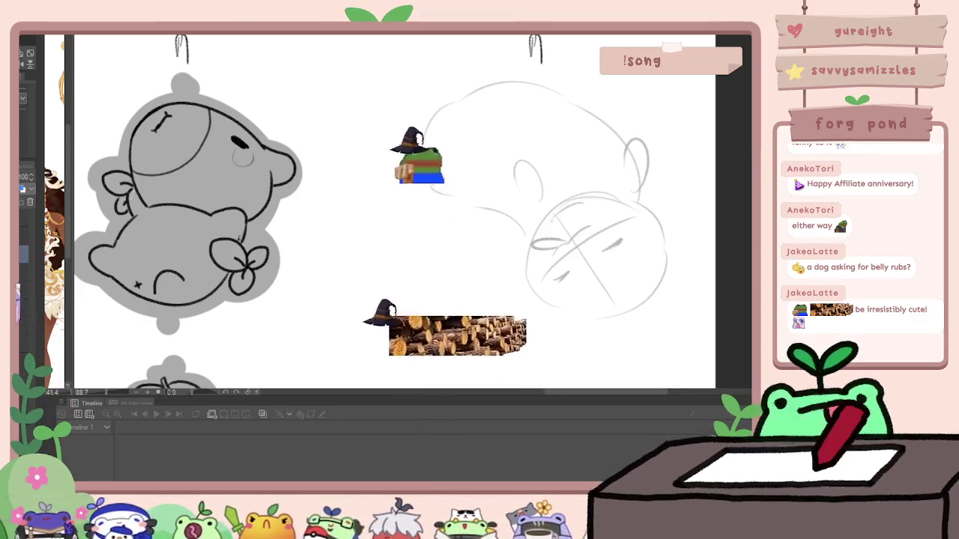
pyautogui.moveTo(410, 162); pyautogui.dragTo(460, 202)
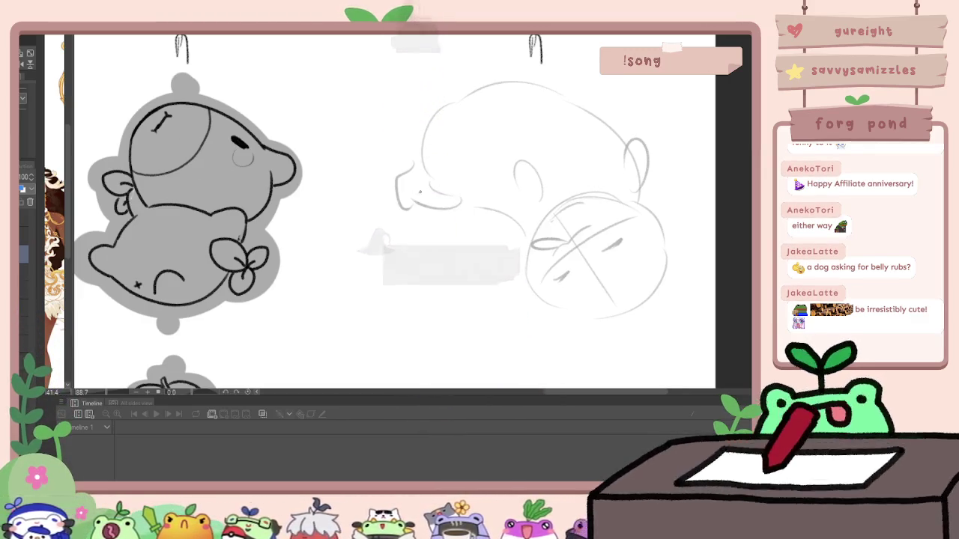
pyautogui.moveTo(476, 92); pyautogui.dragTo(459, 125)
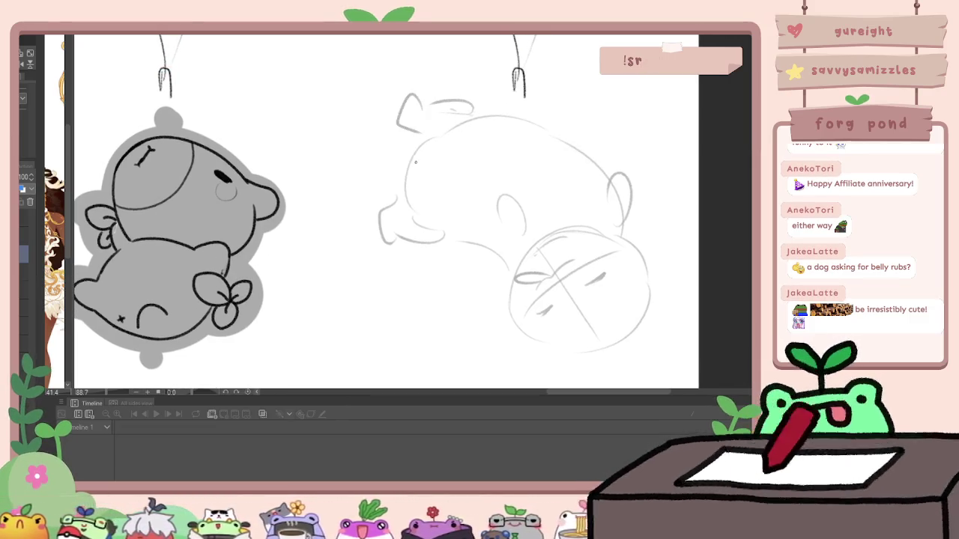
pyautogui.scroll(-3, 416, 162)
pyautogui.scroll(2, 454, 155)
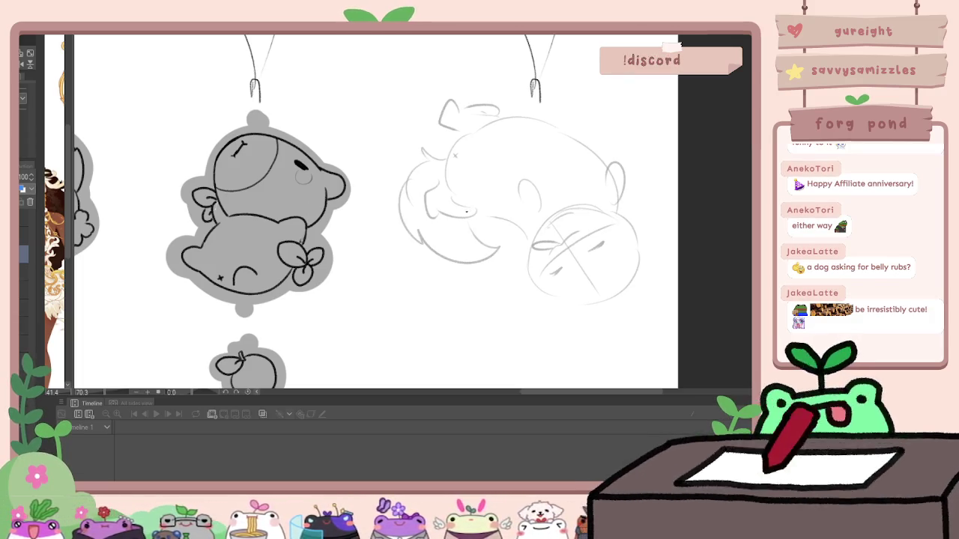
pyautogui.scroll(-2, 618, 212)
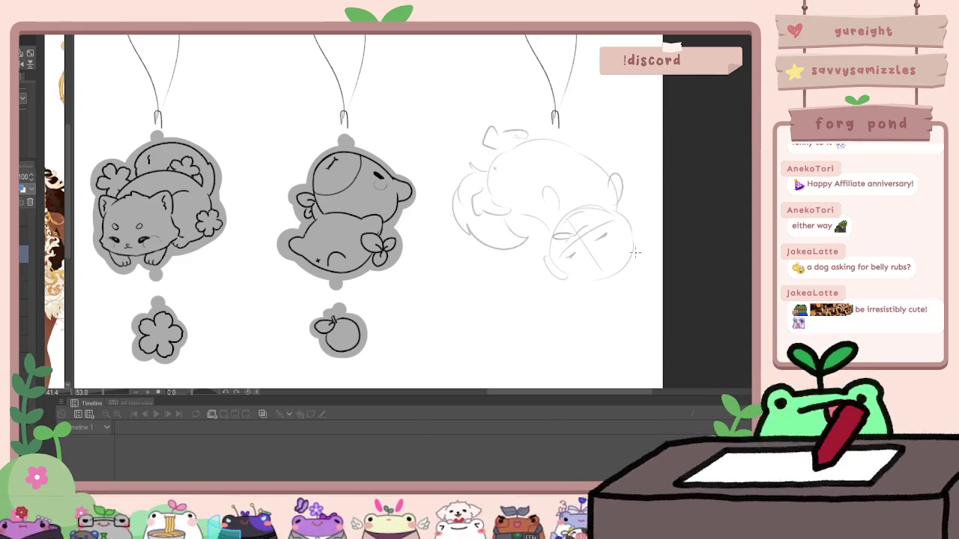
pyautogui.scroll(-1, 644, 247)
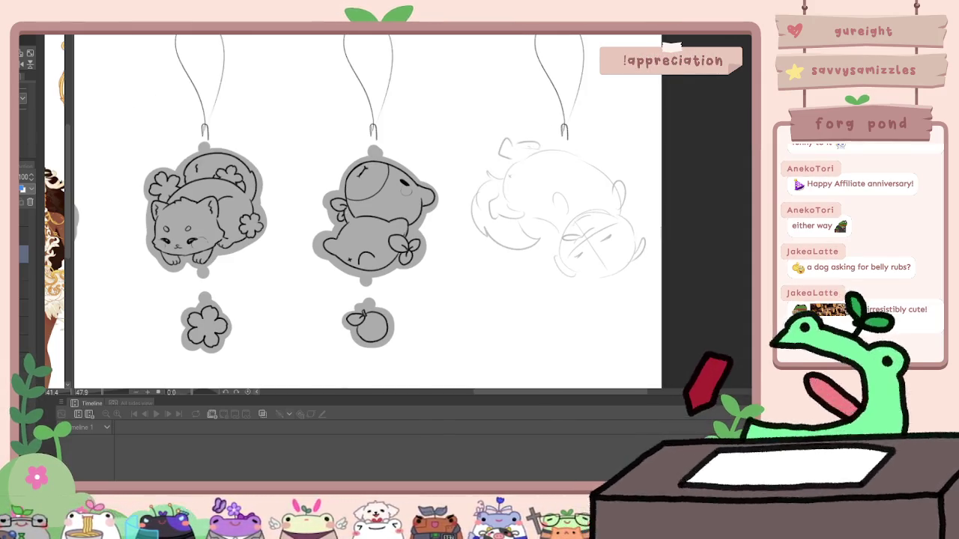
# Step: Lasso the dog's head and rotate and shift it into a new position
pyautogui.moveTo(569, 224); pyautogui.dragTo(645, 219)
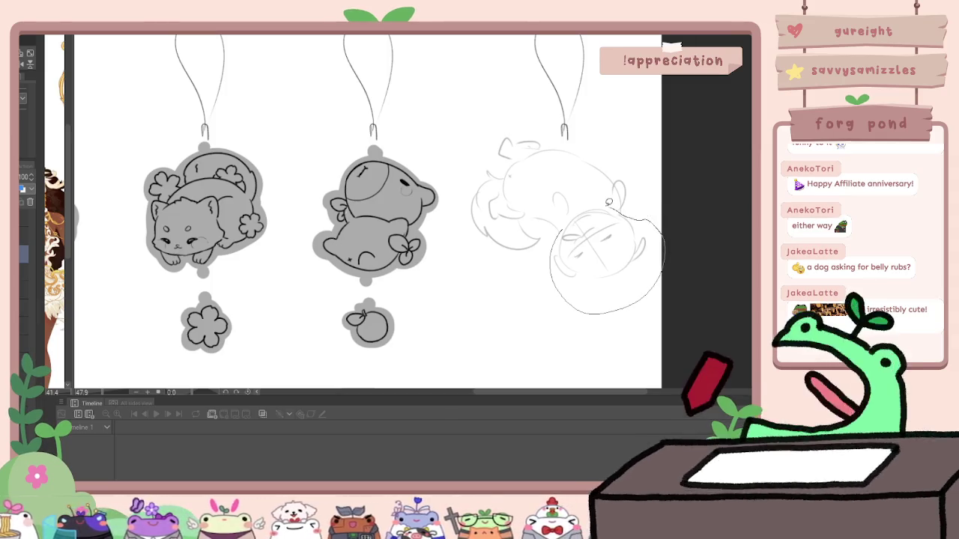
pyautogui.hotkey('ctrl', 't')
pyautogui.moveTo(651, 333); pyautogui.dragTo(625, 320)
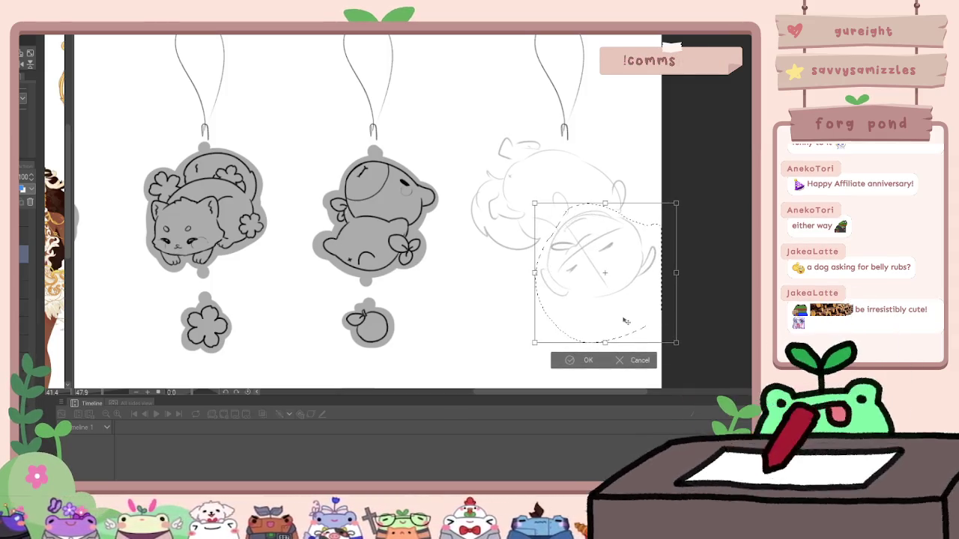
pyautogui.press('Return')
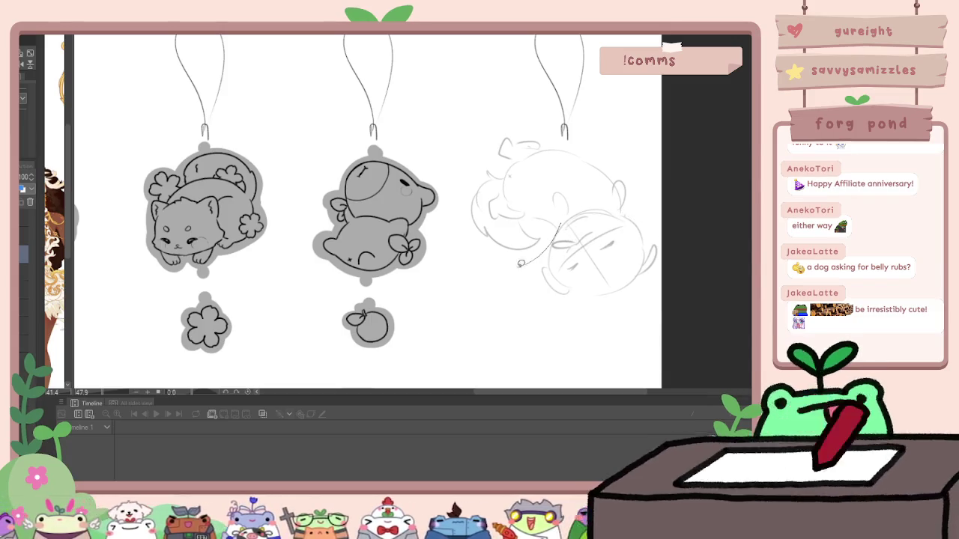
# Step: Move the whole dog sketch into place, deselect, and draw a large circle over the fifth charm
pyautogui.moveTo(520, 263); pyautogui.dragTo(649, 161)
pyautogui.moveTo(622, 209); pyautogui.dragTo(625, 212)
pyautogui.hotkey('ctrl', 't')
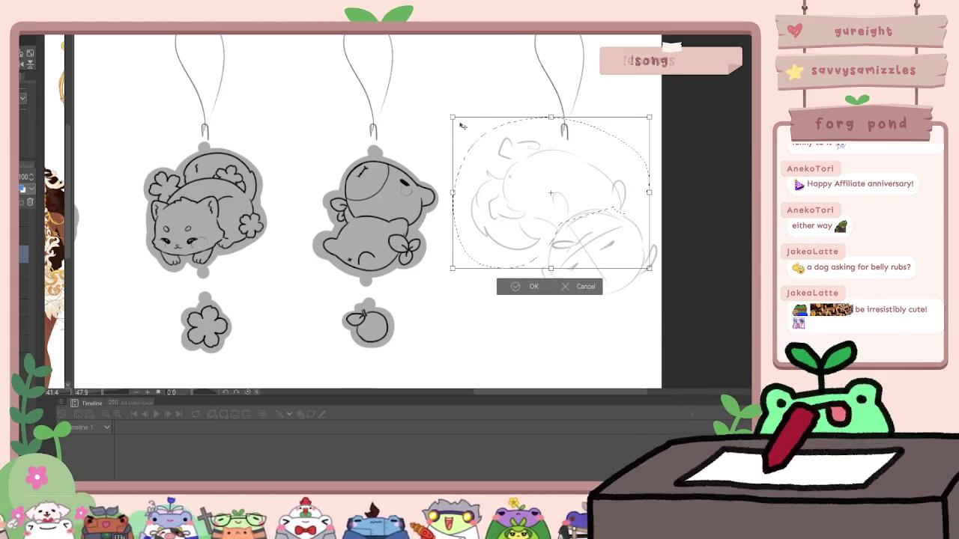
pyautogui.press('Return')
pyautogui.moveTo(416, 177); pyautogui.dragTo(567, 116)
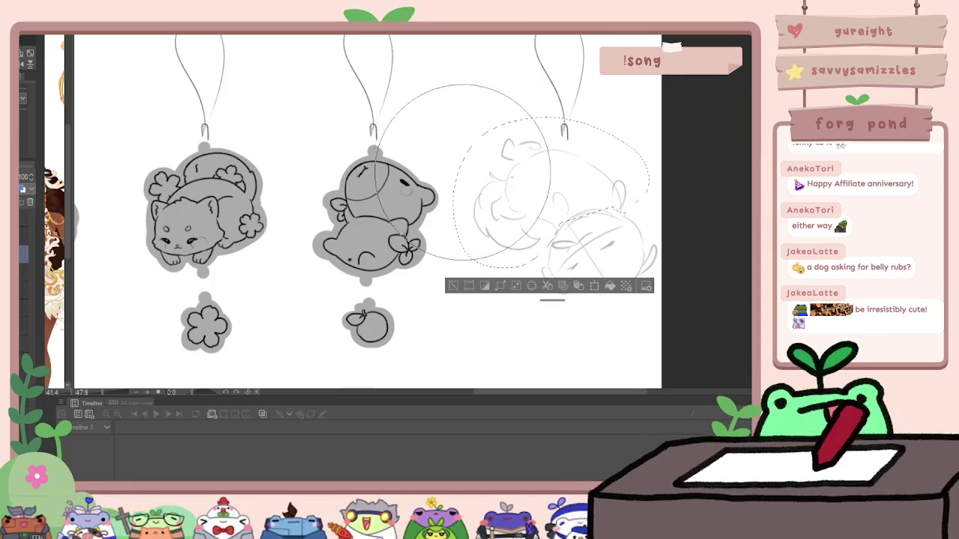
pyautogui.hotkey('ctrl', 'd')
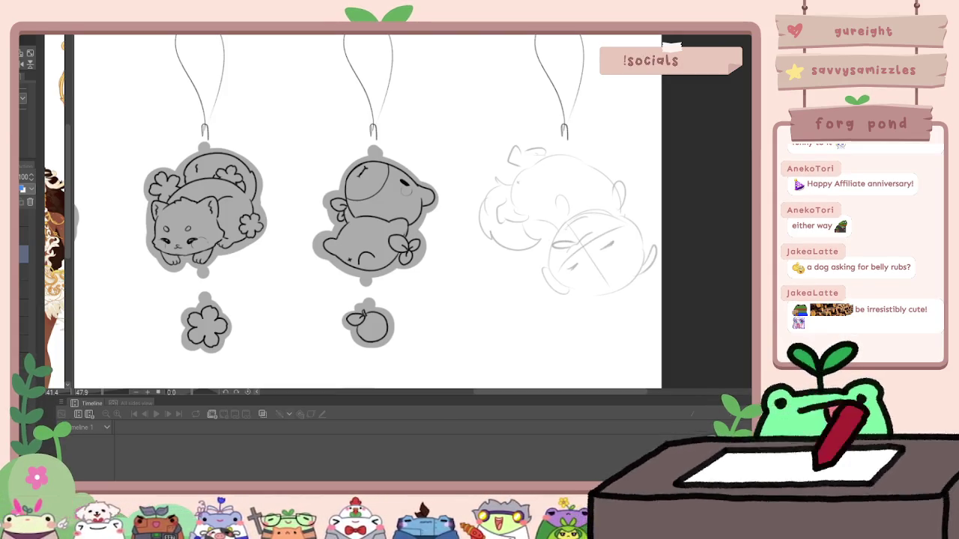
pyautogui.moveTo(469, 126); pyautogui.dragTo(659, 314)
pyautogui.scroll(2, 561, 225)
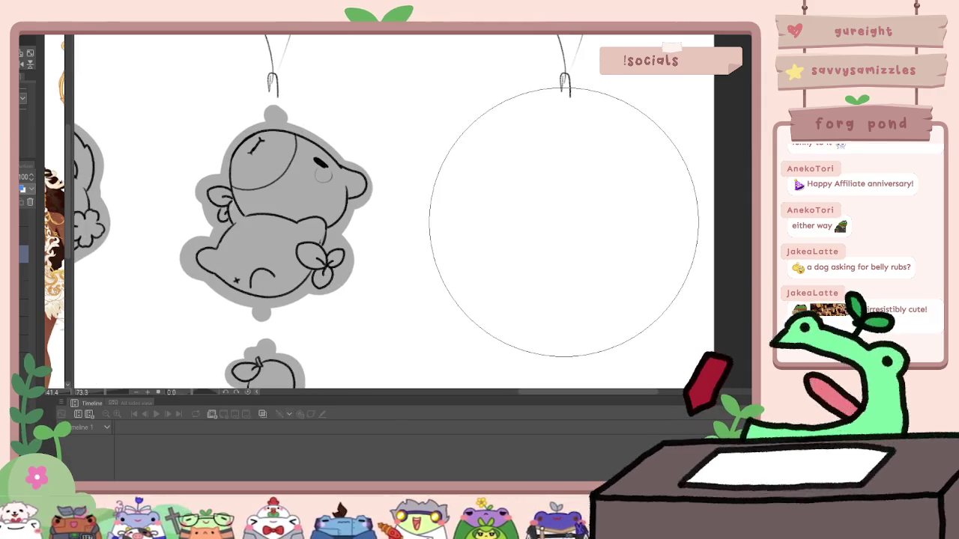
# Step: Remove the circle and sketch the puppy's head, open mouth, muzzle and eye on the right charm
pyautogui.hotkey('ctrl', 'z')
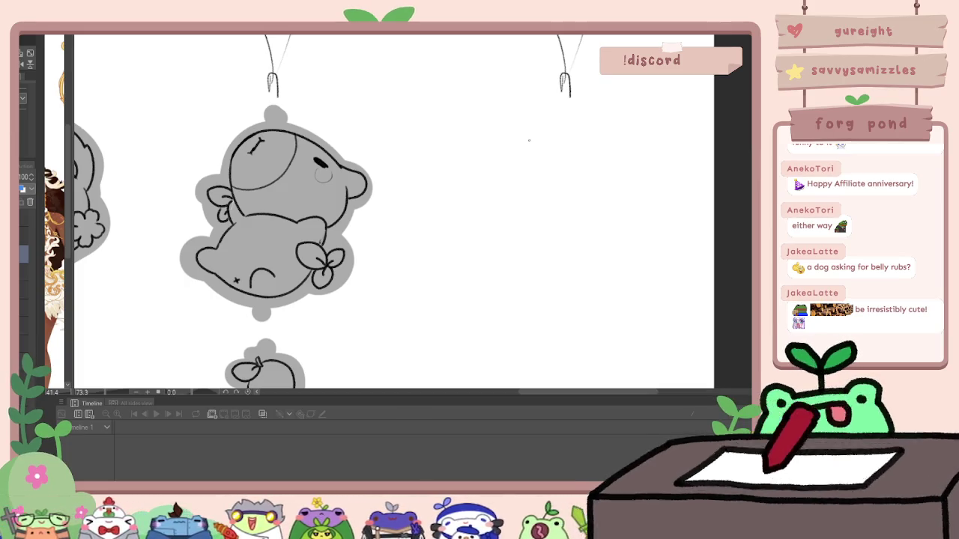
pyautogui.moveTo(546, 128)
pyautogui.mouseDown()
pyautogui.moveTo(494, 191)
pyautogui.moveTo(496, 216)
pyautogui.moveTo(540, 236)
pyautogui.moveTo(609, 208)
pyautogui.mouseUp()
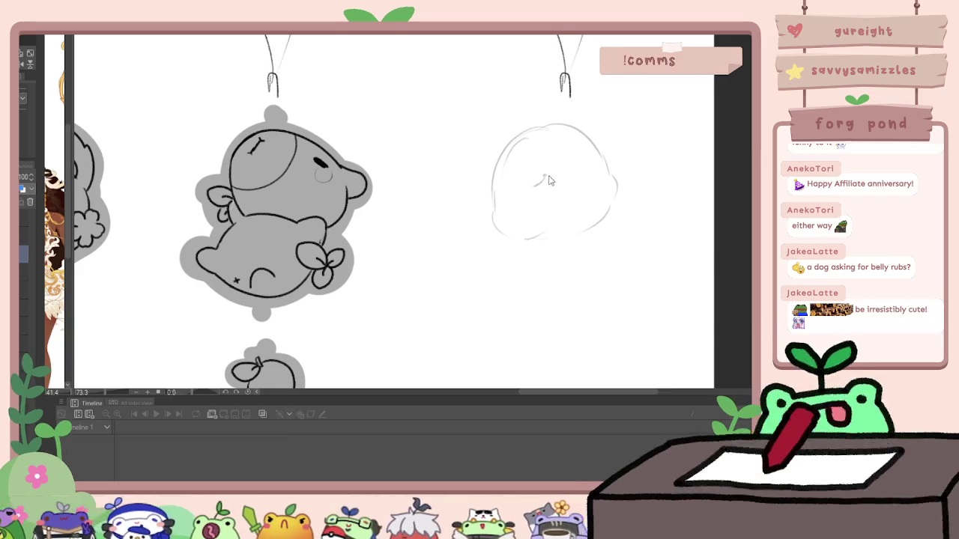
pyautogui.moveTo(552, 178); pyautogui.dragTo(565, 206)
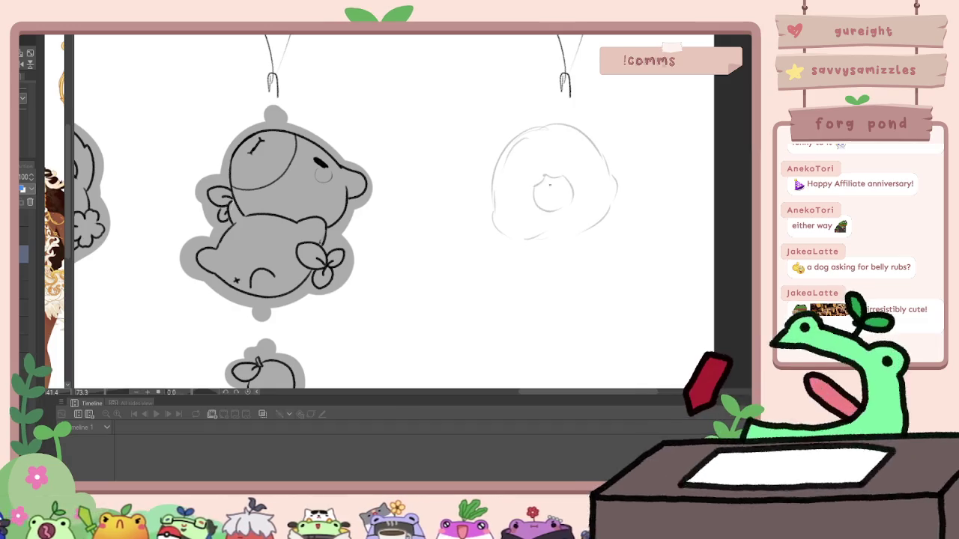
pyautogui.moveTo(508, 182)
pyautogui.mouseDown()
pyautogui.moveTo(521, 175)
pyautogui.moveTo(517, 183)
pyautogui.mouseUp()
pyautogui.click(567, 163)
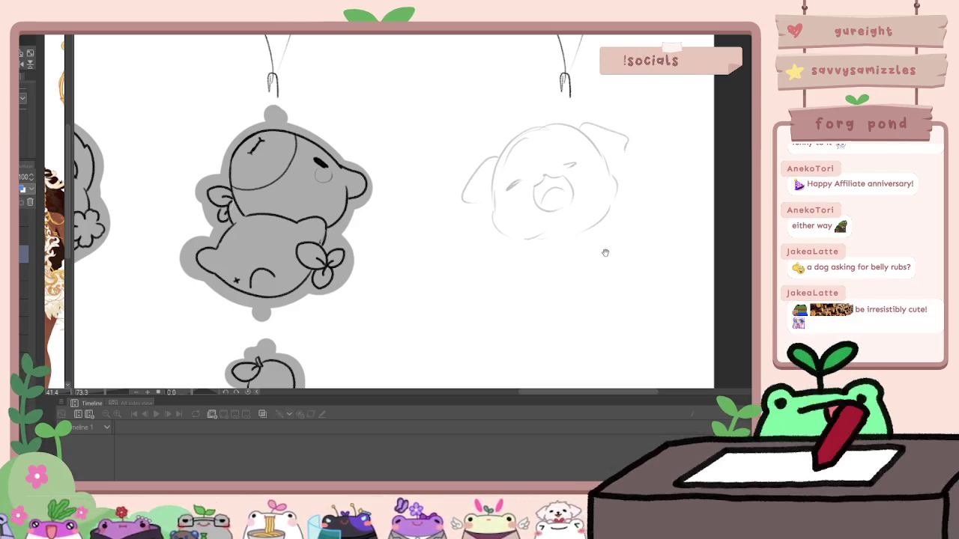
pyautogui.moveTo(606, 252); pyautogui.dragTo(563, 224)
pyautogui.moveTo(524, 140); pyautogui.dragTo(504, 146)
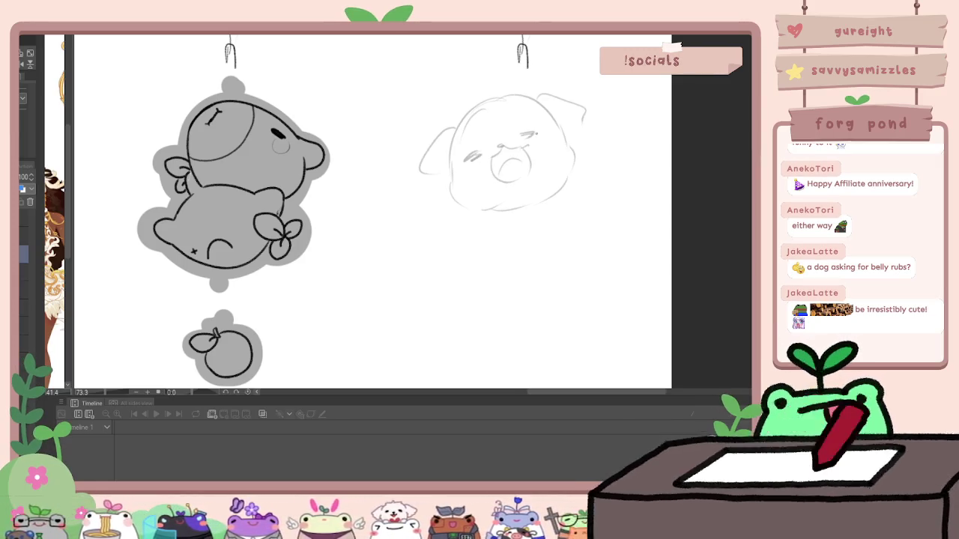
pyautogui.scroll(-3, 510, 201)
pyautogui.scroll(1, 509, 201)
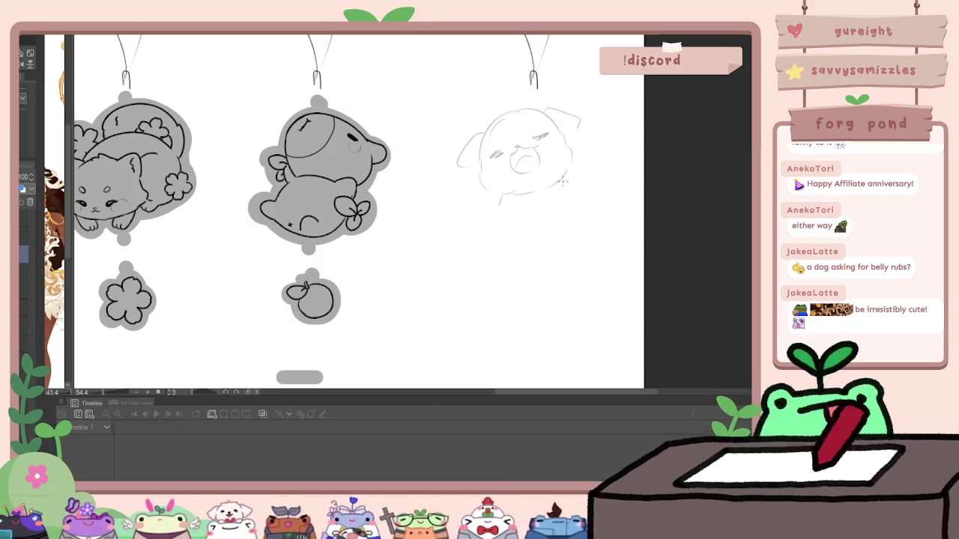
pyautogui.moveTo(498, 198)
pyautogui.mouseDown()
pyautogui.moveTo(488, 214)
pyautogui.moveTo(574, 213)
pyautogui.mouseUp()
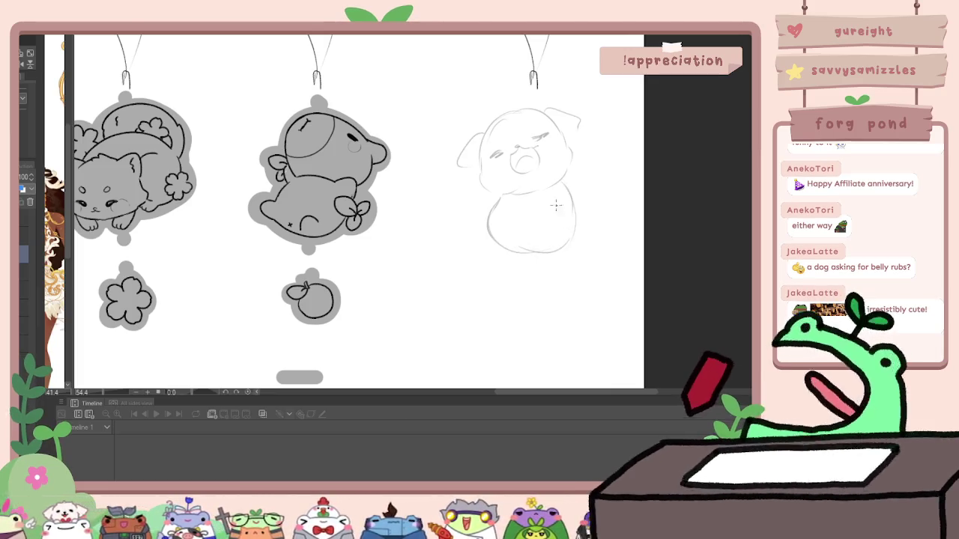
# Step: Sketch the puppy's front paws, chest, lower body and a tail along its right side
pyautogui.moveTo(499, 191); pyautogui.dragTo(558, 191)
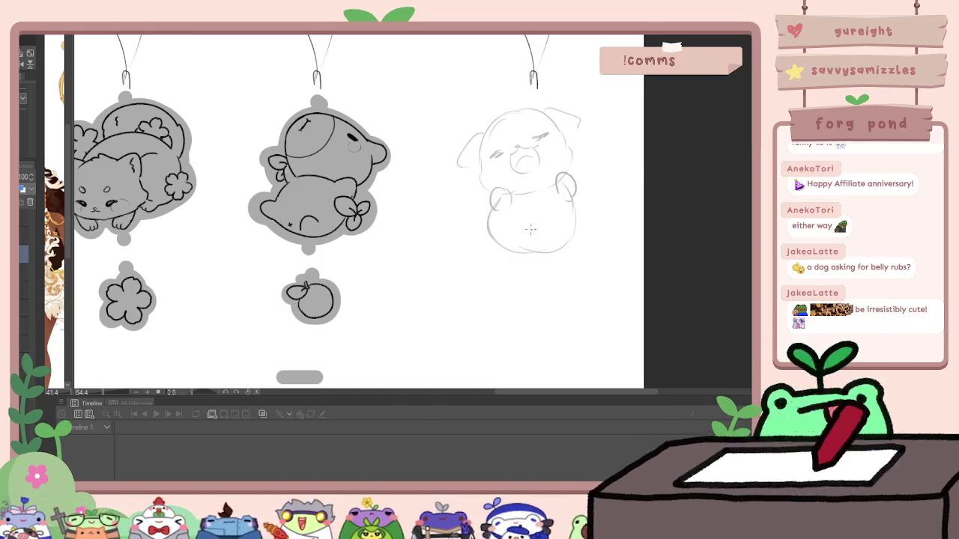
pyautogui.moveTo(491, 227)
pyautogui.mouseDown()
pyautogui.moveTo(480, 238)
pyautogui.moveTo(495, 252)
pyautogui.mouseUp()
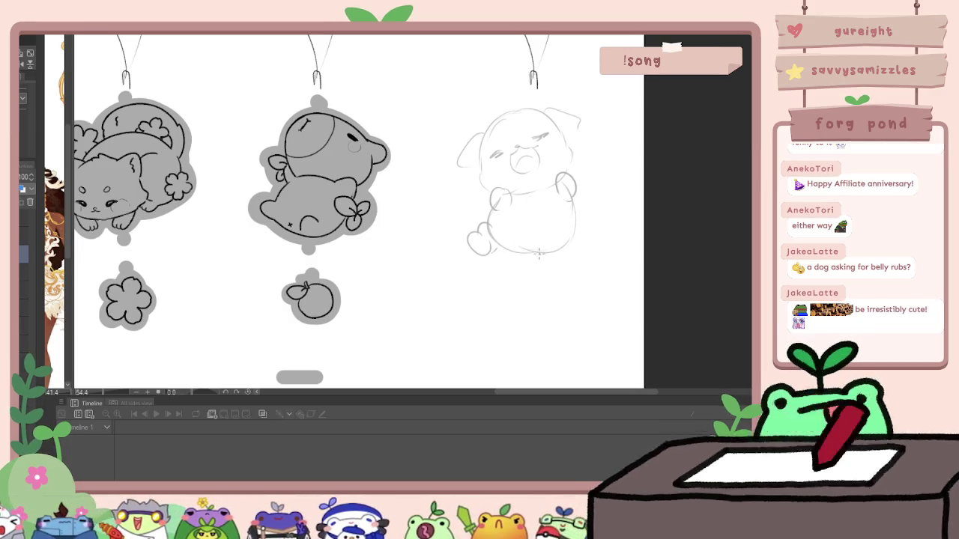
pyautogui.moveTo(572, 241); pyautogui.dragTo(536, 257)
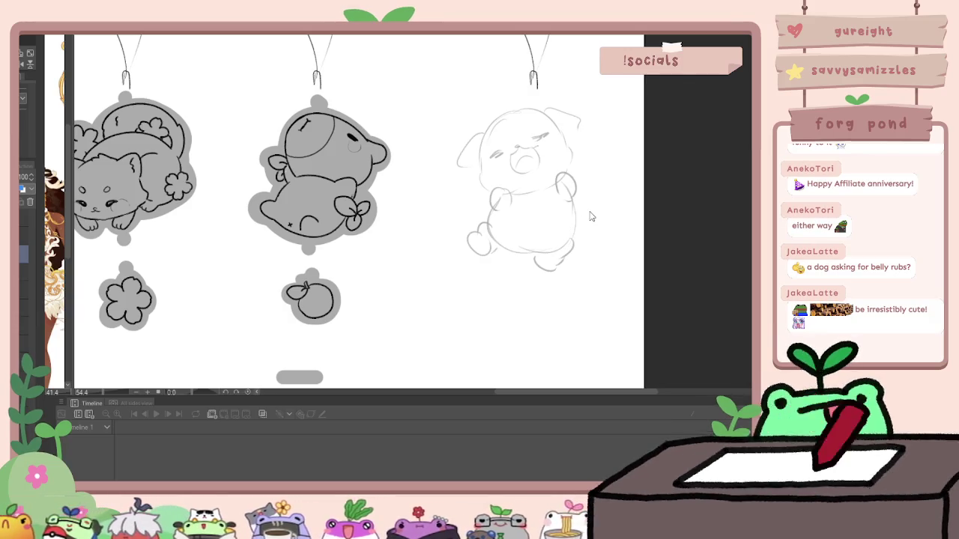
pyautogui.hotkey('ctrl', 'z')
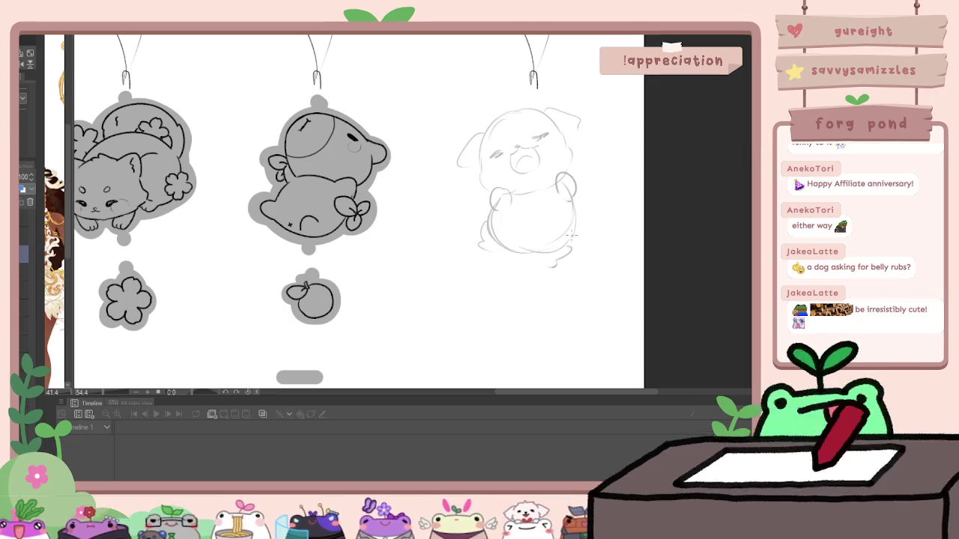
pyautogui.moveTo(571, 243); pyautogui.dragTo(577, 171)
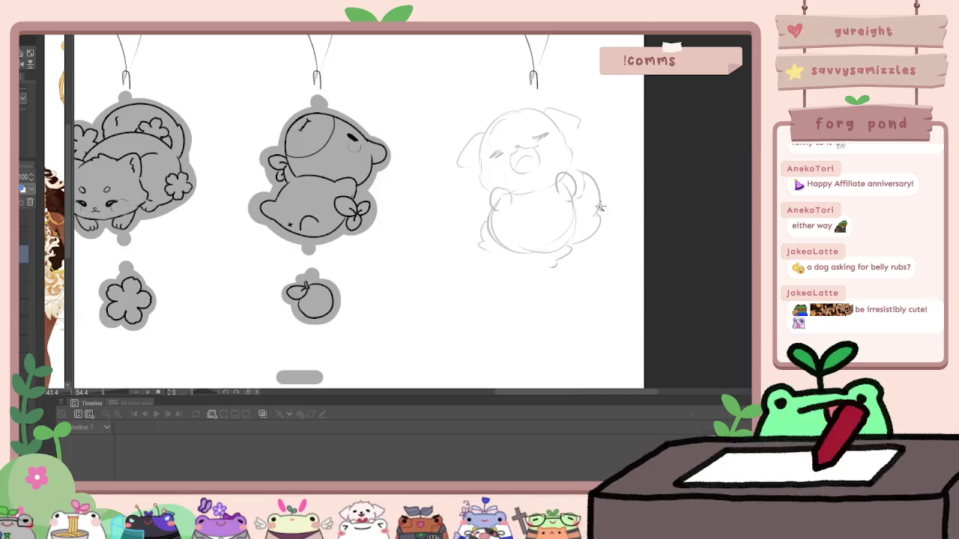
pyautogui.scroll(-3, 565, 135)
pyautogui.scroll(2, 569, 105)
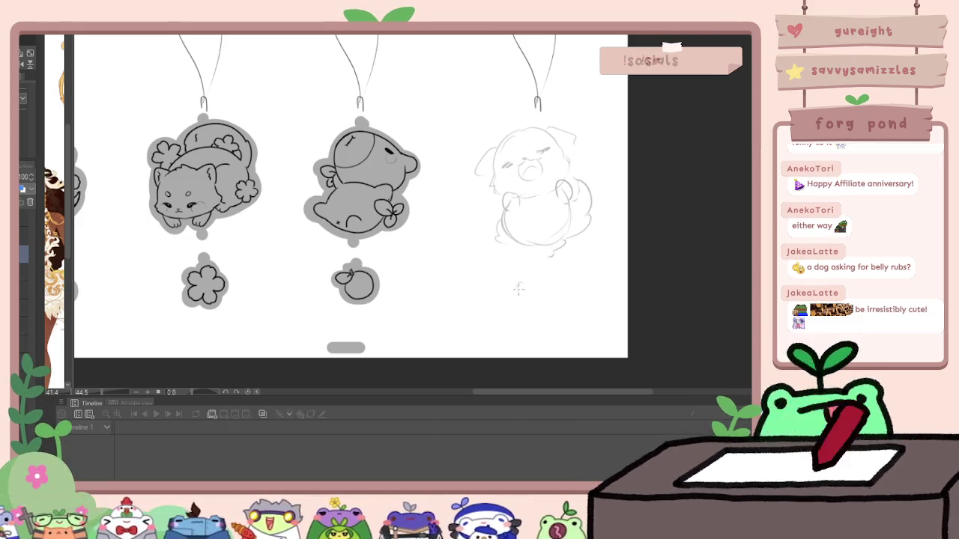
# Step: Try a bone dangle below the dog, then erase it and undo an extra ear stroke
pyautogui.moveTo(535, 292); pyautogui.dragTo(553, 279)
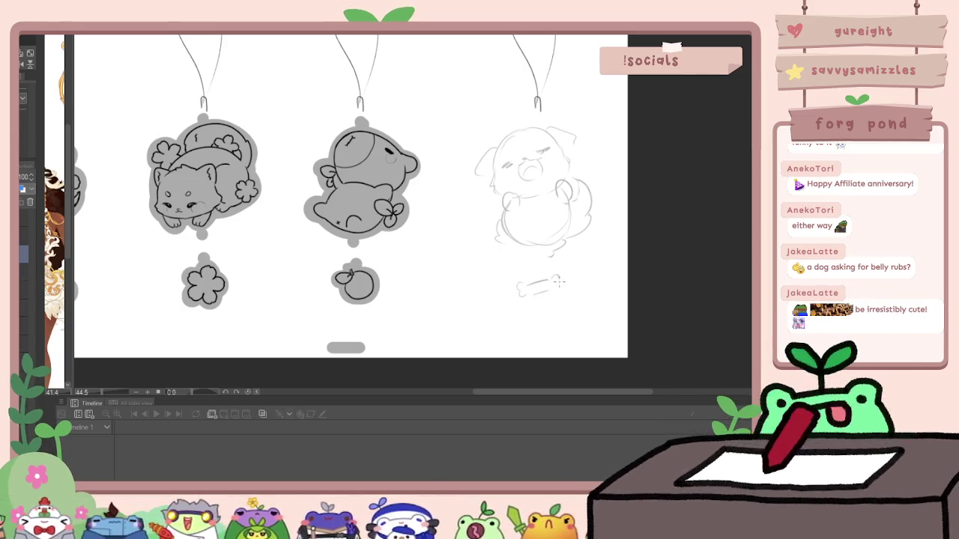
pyautogui.scroll(-2, 571, 288)
pyautogui.scroll(2, 572, 292)
pyautogui.scroll(1, 594, 283)
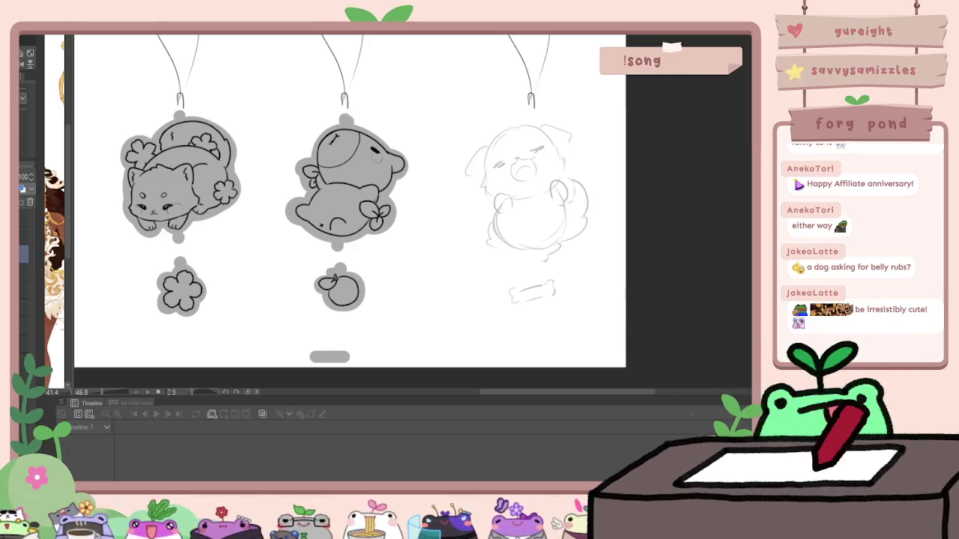
pyautogui.moveTo(552, 288)
pyautogui.mouseDown()
pyautogui.moveTo(524, 298)
pyautogui.moveTo(522, 270)
pyautogui.mouseUp()
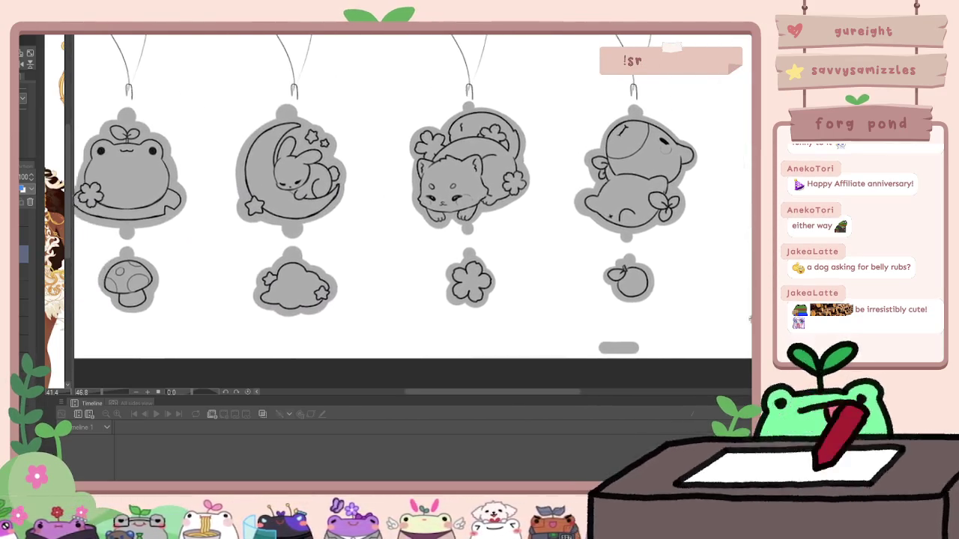
pyautogui.moveTo(591, 240); pyautogui.dragTo(565, 295)
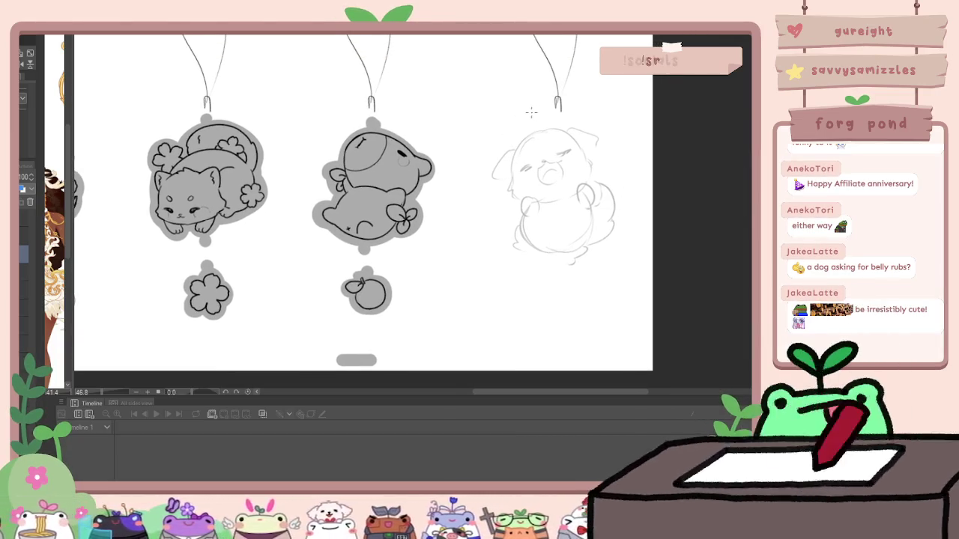
pyautogui.moveTo(511, 148); pyautogui.dragTo(480, 160)
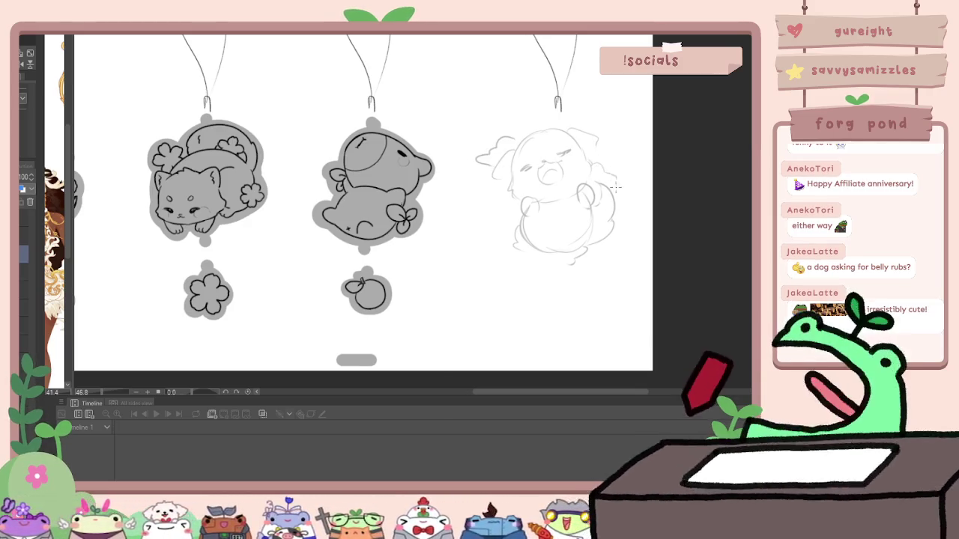
pyautogui.hotkey('ctrl', 'z')
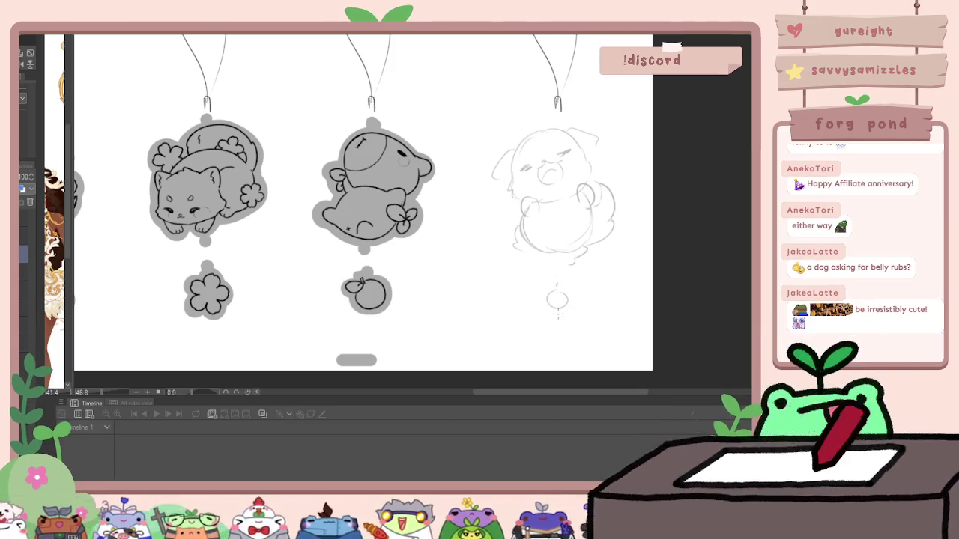
# Step: Turn the small circle into a sun dangle with rays, then lasso the puppy sketch to move it
pyautogui.moveTo(545, 291); pyautogui.dragTo(542, 287)
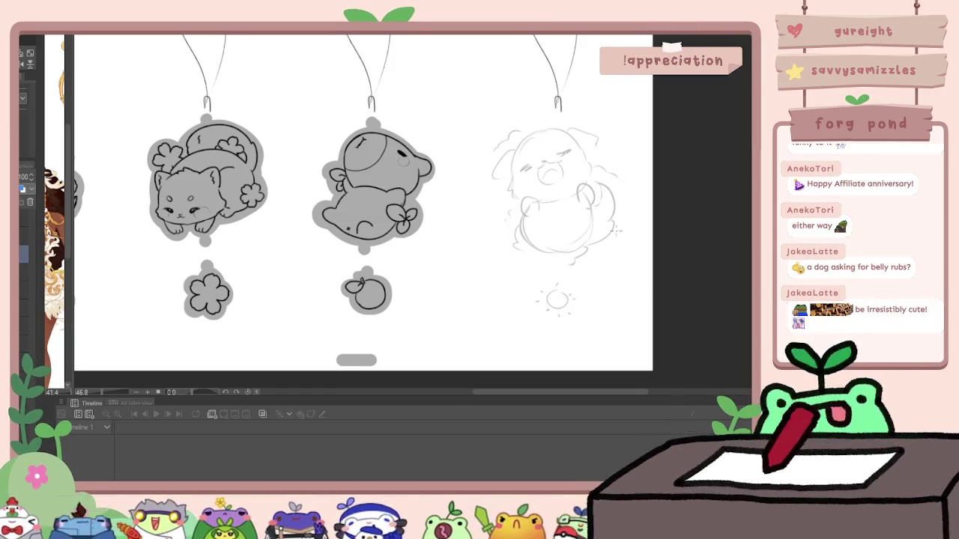
pyautogui.scroll(-2, 674, 263)
pyautogui.scroll(1, 665, 267)
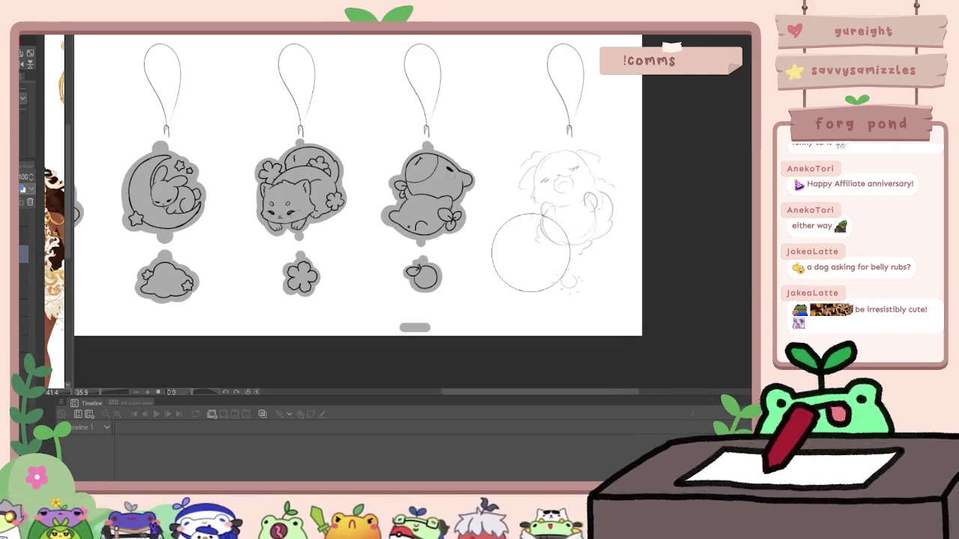
pyautogui.press('[')
pyautogui.press('[')
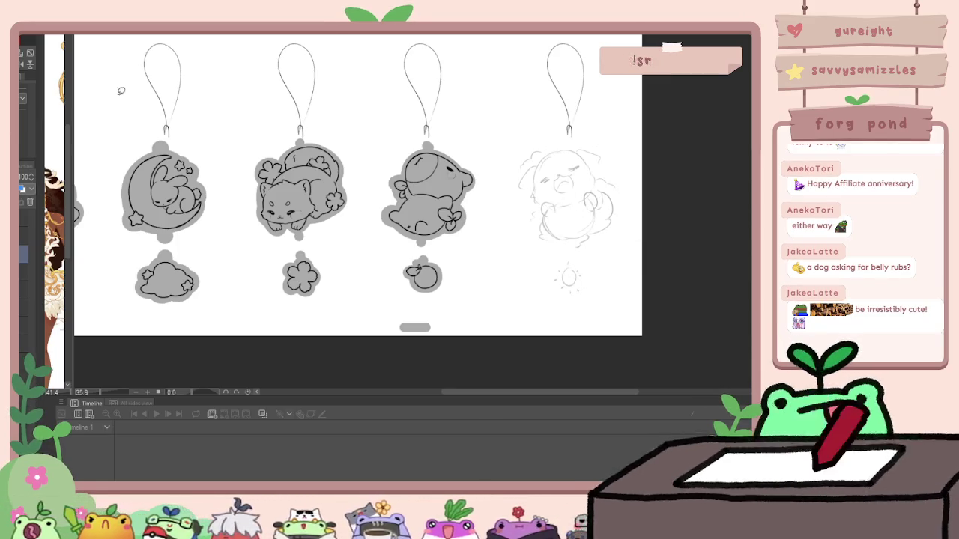
pyautogui.moveTo(596, 246)
pyautogui.mouseDown()
pyautogui.moveTo(401, 221)
pyautogui.moveTo(472, 224)
pyautogui.mouseUp()
pyautogui.hotkey('ctrl', 't')
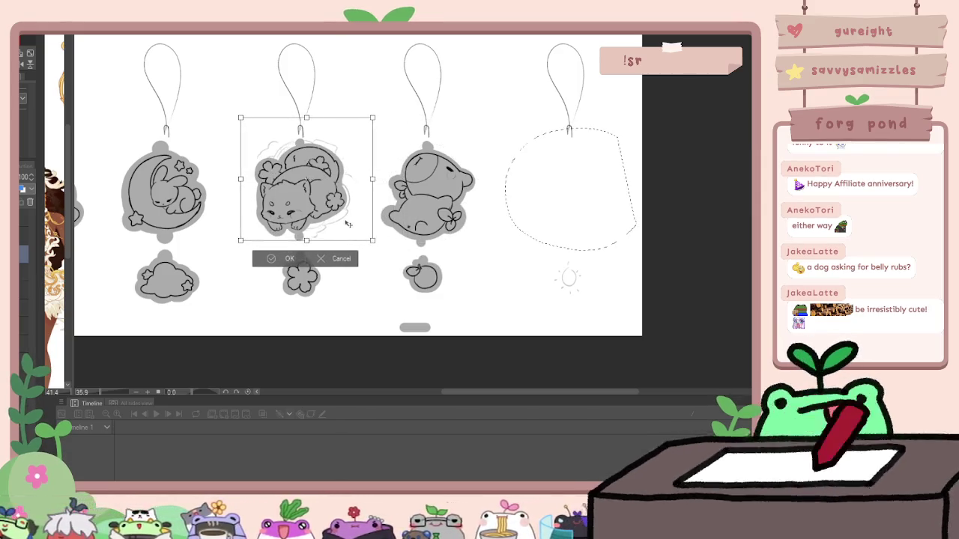
# Step: Move the puppy sketch back onto the right-hand charm, zoom in, and ink a curve under the eye
pyautogui.moveTo(472, 225); pyautogui.dragTo(595, 222)
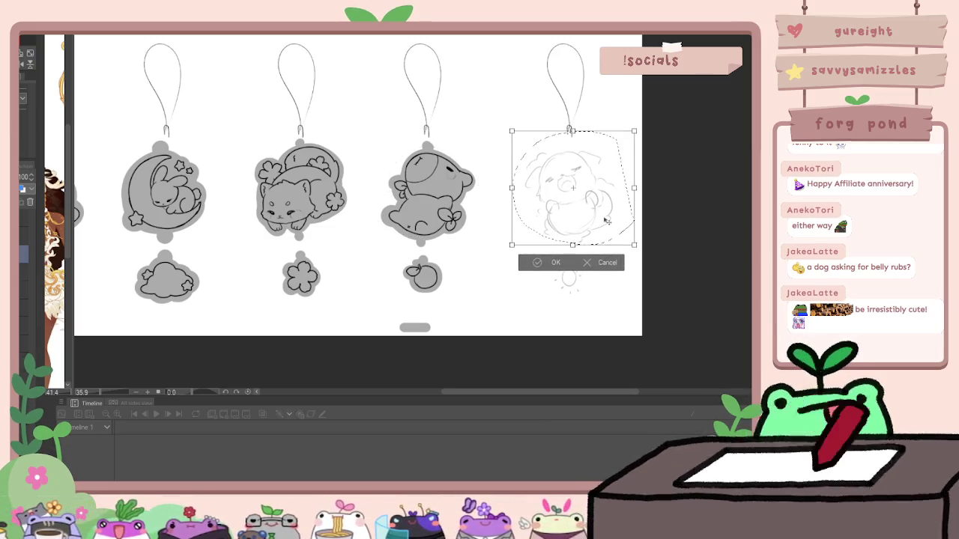
pyautogui.click(597, 262)
pyautogui.click(599, 261)
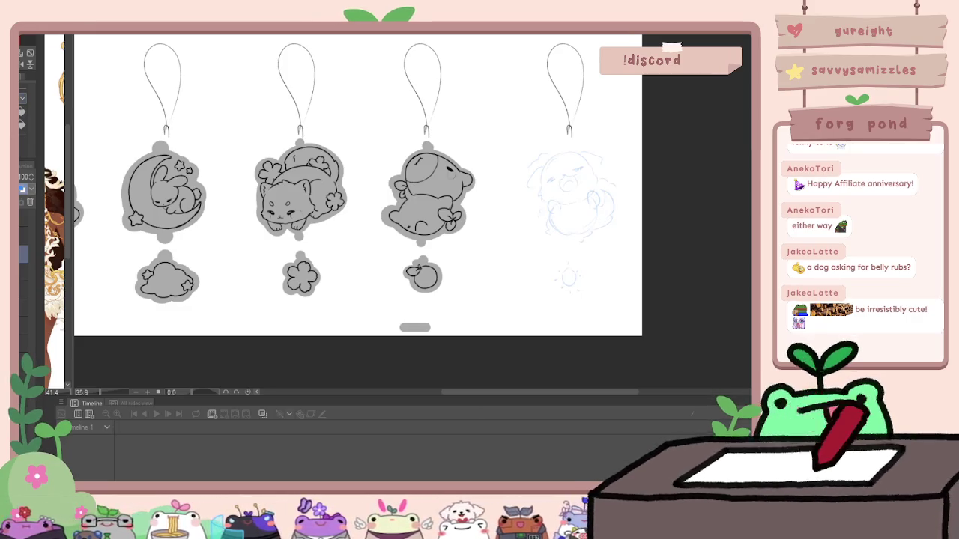
pyautogui.scroll(-2, 569, 260)
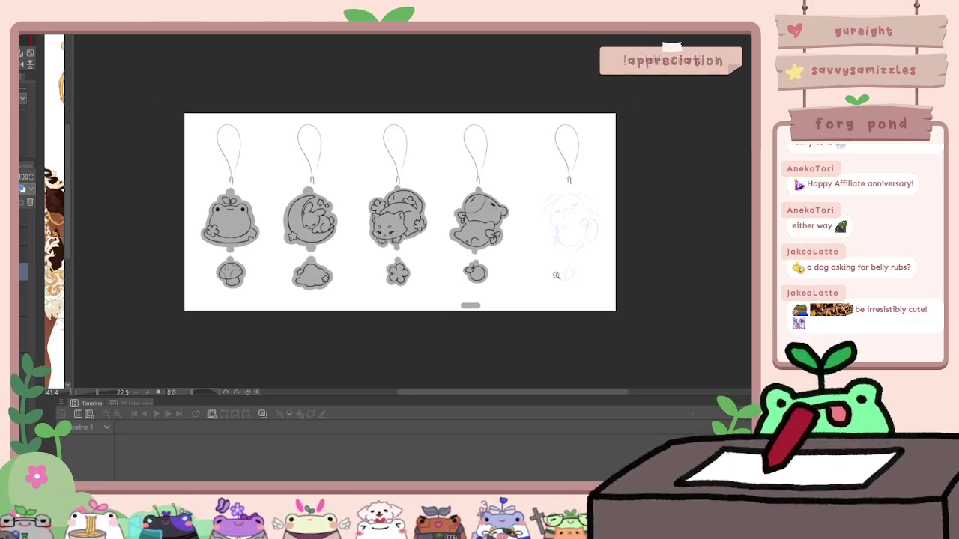
pyautogui.scroll(3, 595, 258)
pyautogui.scroll(1, 605, 246)
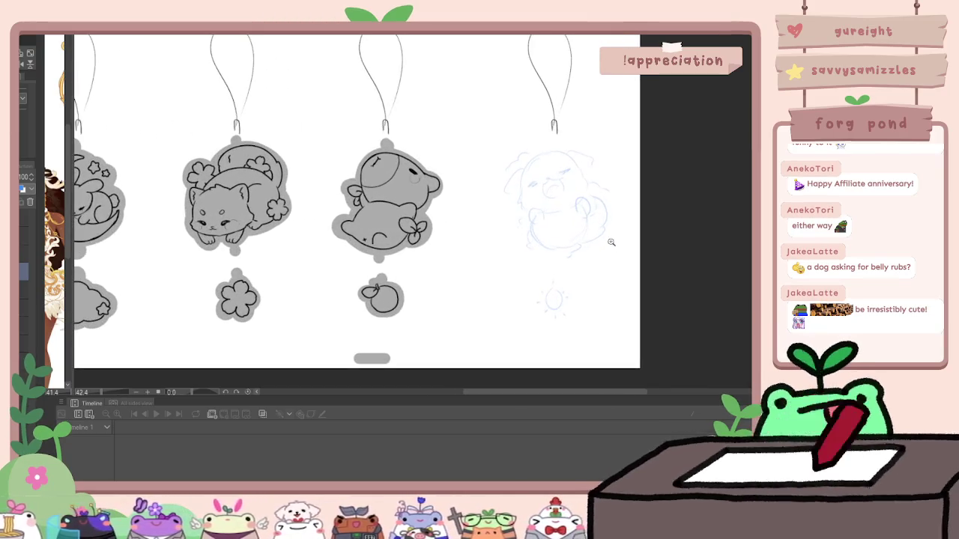
pyautogui.scroll(2, 618, 236)
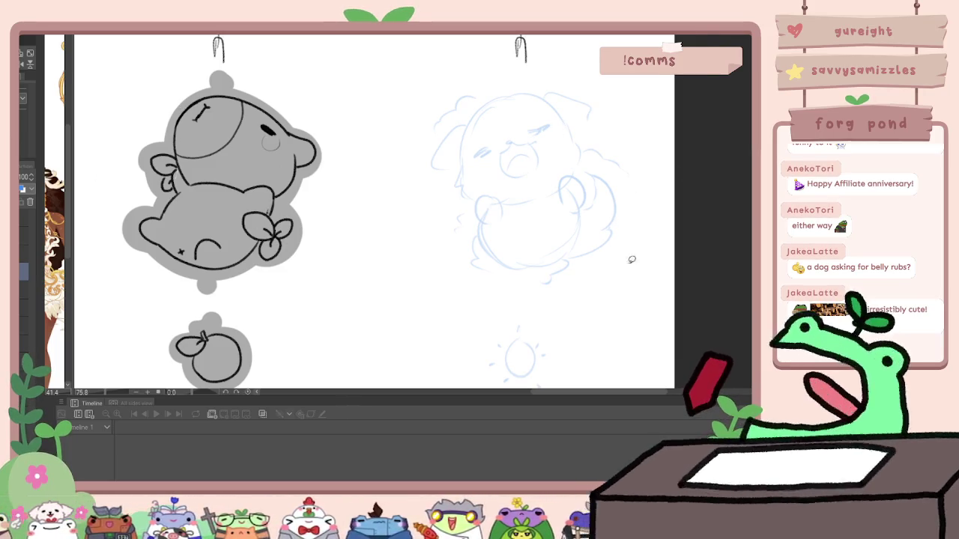
pyautogui.scroll(3, 525, 161)
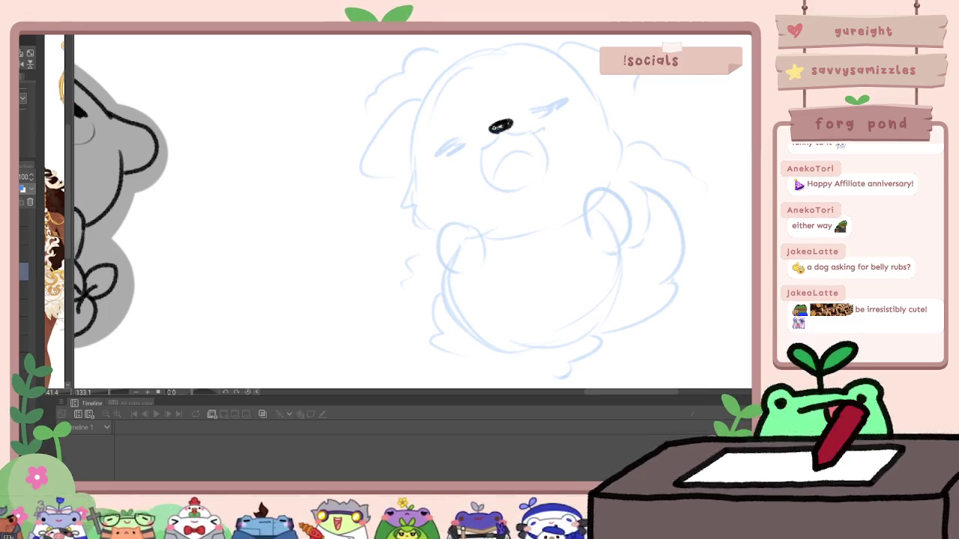
pyautogui.moveTo(481, 147)
pyautogui.mouseDown()
pyautogui.moveTo(507, 135)
pyautogui.moveTo(472, 150)
pyautogui.mouseUp()
# Step: Ink the round open mouth below the nose, trying and undoing a tongue curve
pyautogui.hotkey('ctrl', 'z')
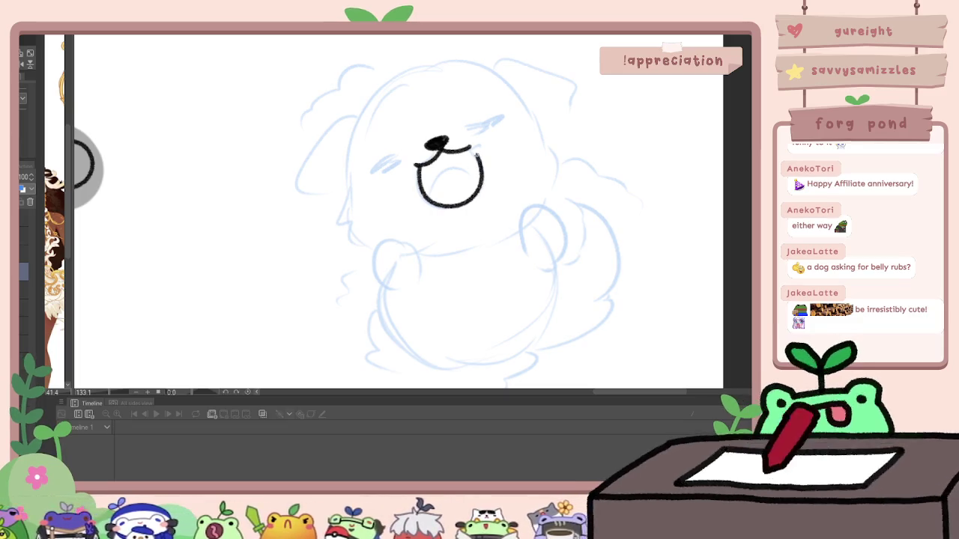
pyautogui.hotkey('ctrl', 'z')
pyautogui.moveTo(468, 148); pyautogui.dragTo(471, 150)
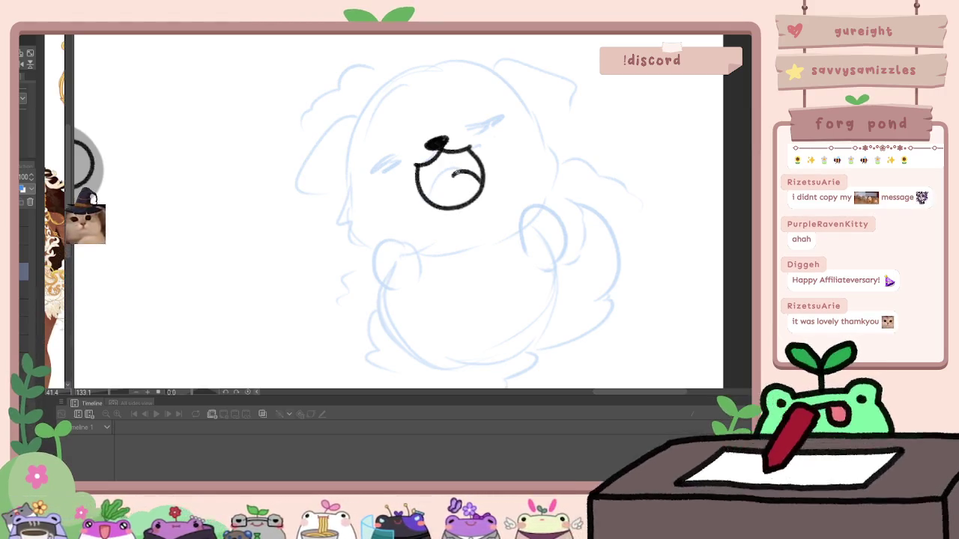
pyautogui.moveTo(442, 179)
pyautogui.mouseDown()
pyautogui.moveTo(439, 206)
pyautogui.moveTo(484, 177)
pyautogui.mouseUp()
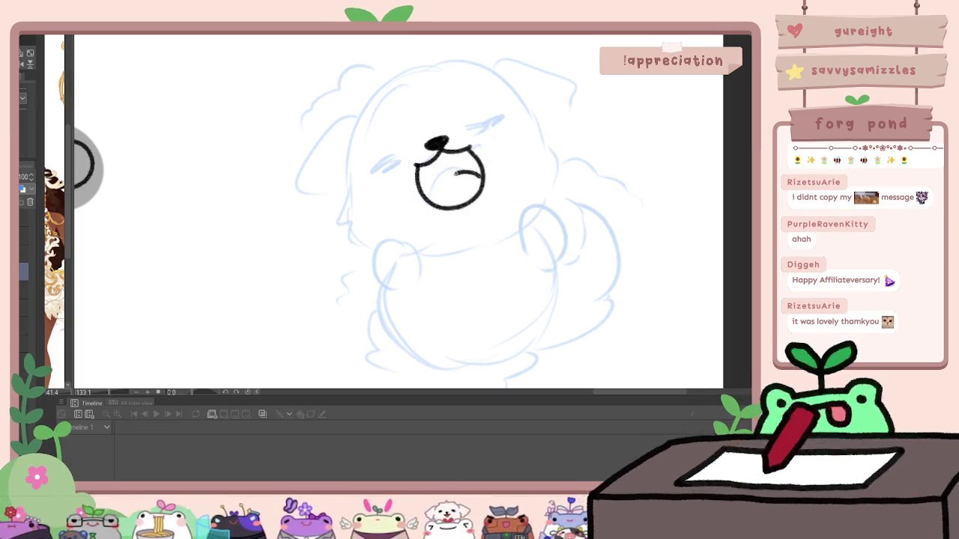
pyautogui.scroll(-2, 452, 178)
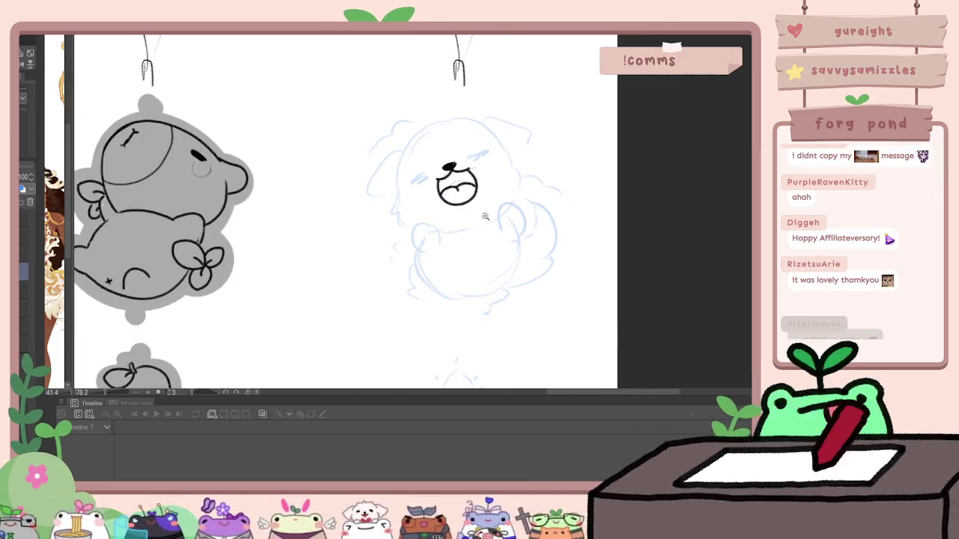
pyautogui.hotkey('ctrl', 'z')
pyautogui.hotkey('ctrl', 'z')
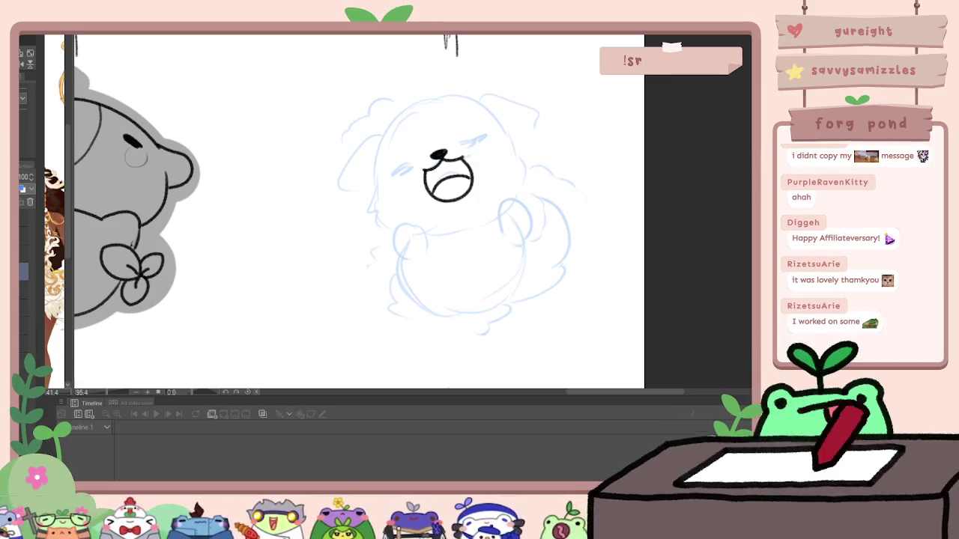
# Step: Reset the view to actual size and ink the pup's left eye as a curve
pyautogui.hotkey('ctrl', 'alt', '0')
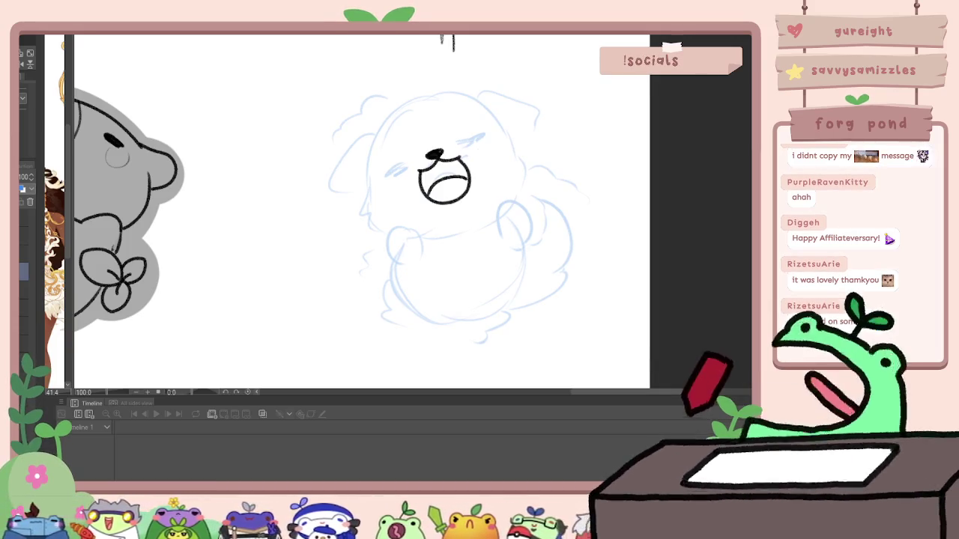
pyautogui.scroll(5, 405, 165)
pyautogui.moveTo(389, 173)
pyautogui.mouseDown()
pyautogui.moveTo(349, 187)
pyautogui.moveTo(386, 169)
pyautogui.moveTo(357, 183)
pyautogui.mouseUp()
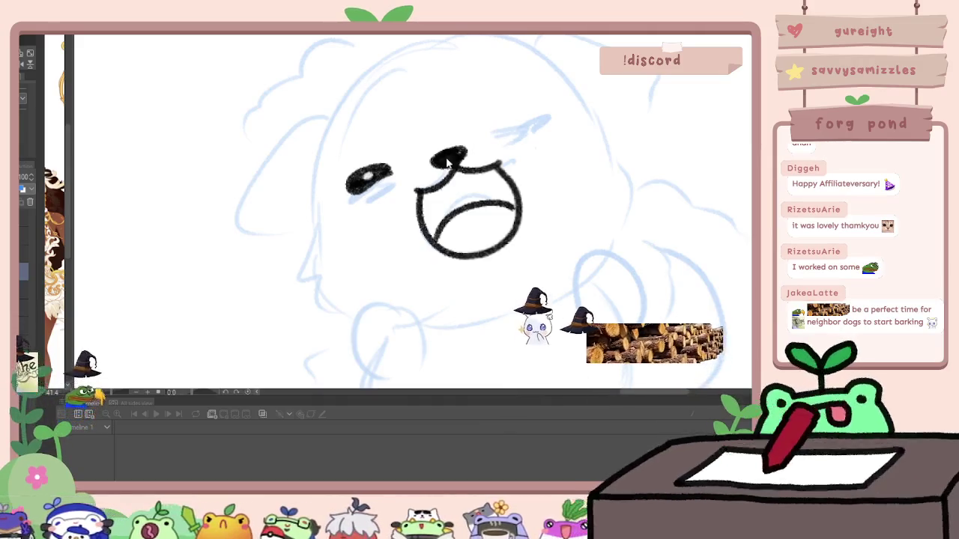
pyautogui.hotkey('ctrl', 'z')
pyautogui.hotkey('ctrl', 'z')
pyautogui.hotkey('ctrl', 'z')
pyautogui.moveTo(391, 180)
pyautogui.mouseDown()
pyautogui.moveTo(351, 192)
pyautogui.moveTo(375, 189)
pyautogui.mouseUp()
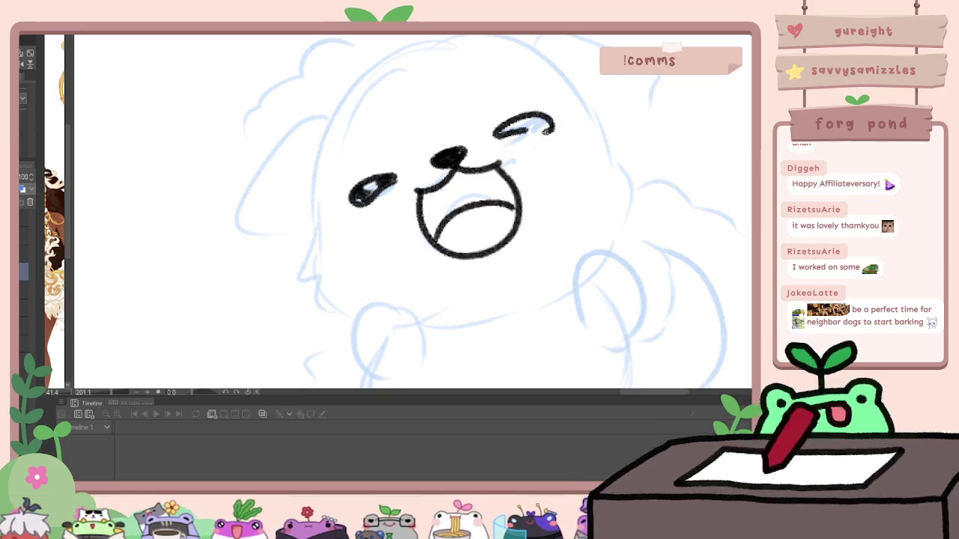
# Step: Rescale the inked face strokes and add a small brow mark above the eye
pyautogui.moveTo(544, 128); pyautogui.dragTo(525, 98)
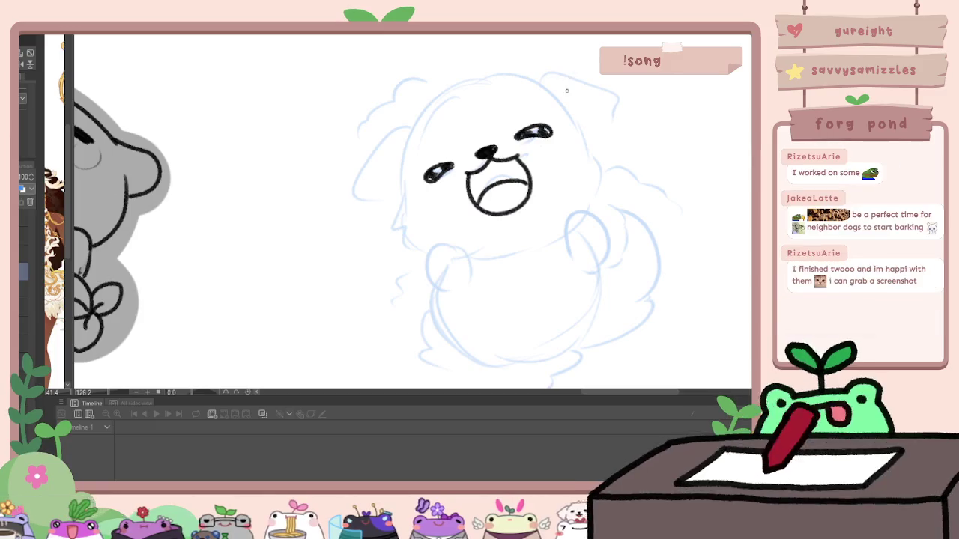
pyautogui.hotkey('ctrl', 't')
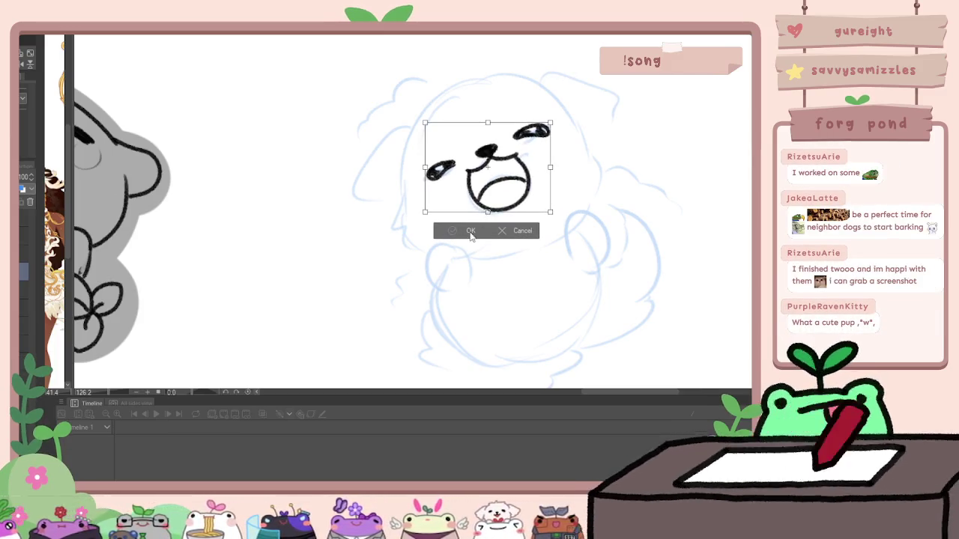
pyautogui.click(471, 231)
pyautogui.moveTo(433, 132); pyautogui.dragTo(447, 142)
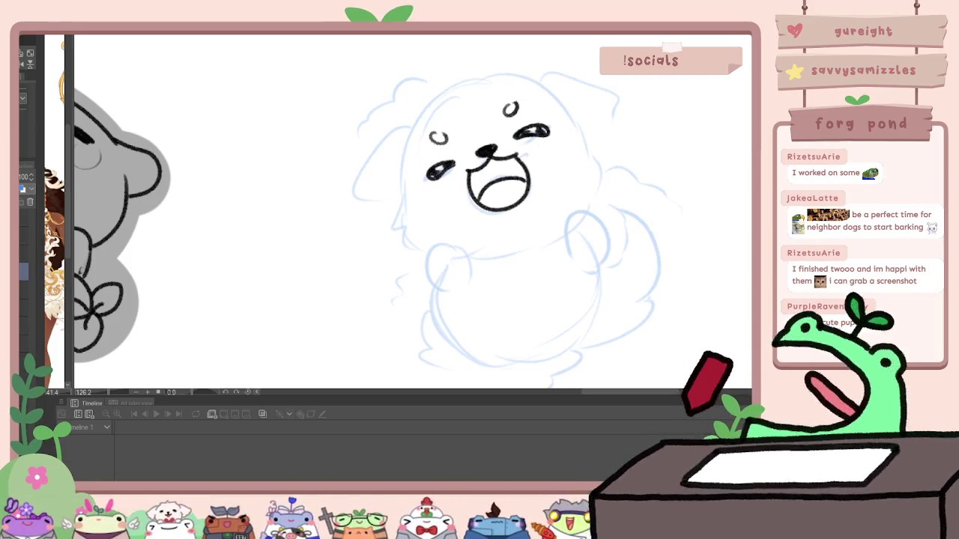
pyautogui.scroll(-5, 515, 183)
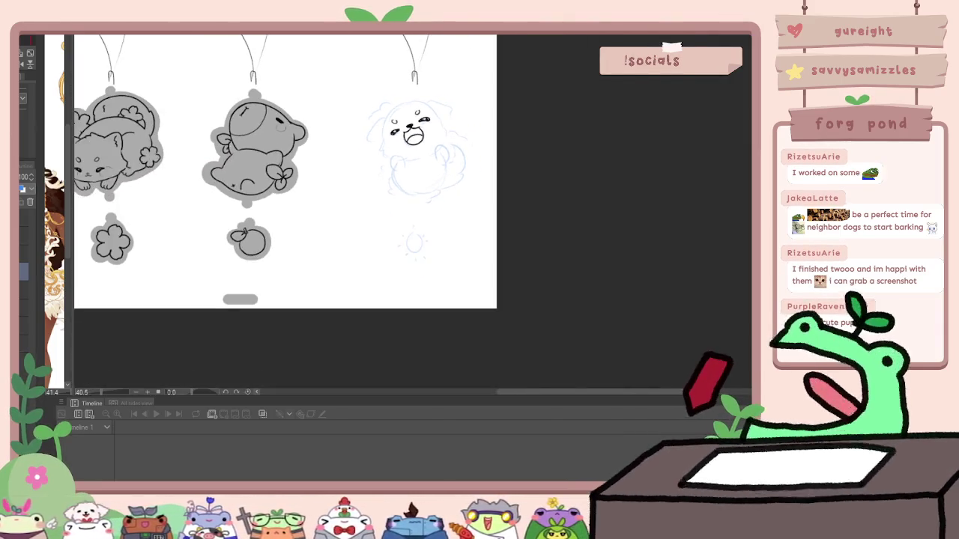
pyautogui.hscroll(-3, 515, 183)
pyautogui.hscroll(-5, 599, 188)
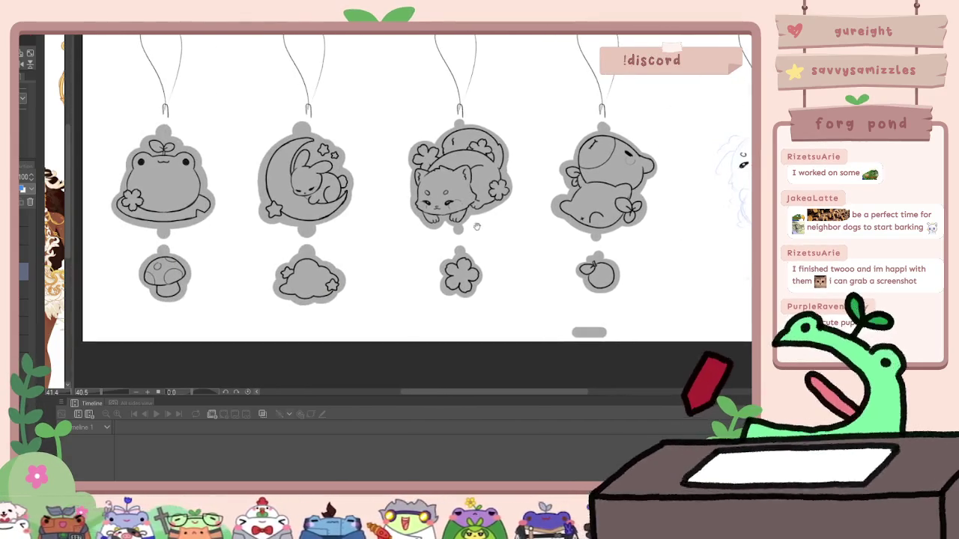
pyautogui.scroll(2, 391, 233)
pyautogui.scroll(2, 394, 236)
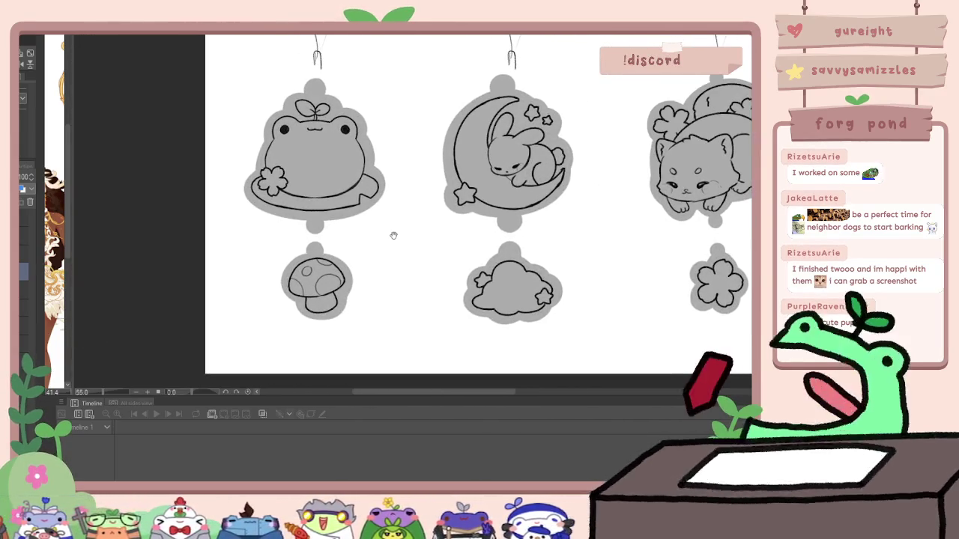
pyautogui.scroll(1, 392, 232)
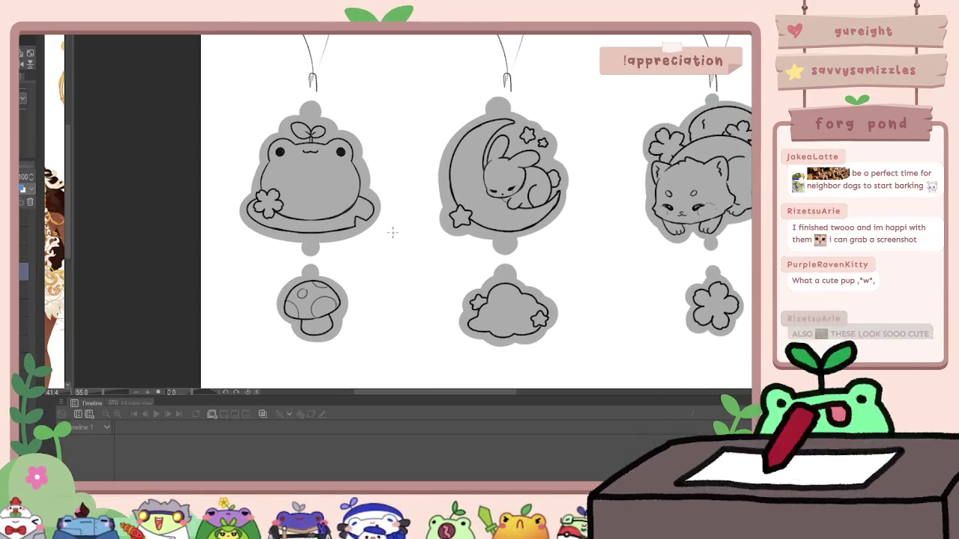
pyautogui.hscroll(1, 405, 251)
pyautogui.hscroll(2, 364, 253)
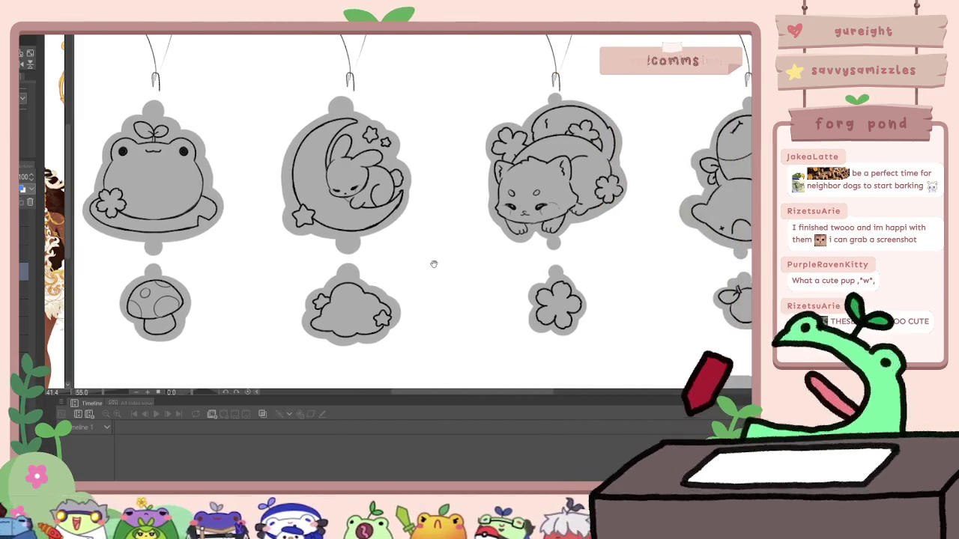
pyautogui.hscroll(3, 435, 265)
pyautogui.hscroll(1, 263, 268)
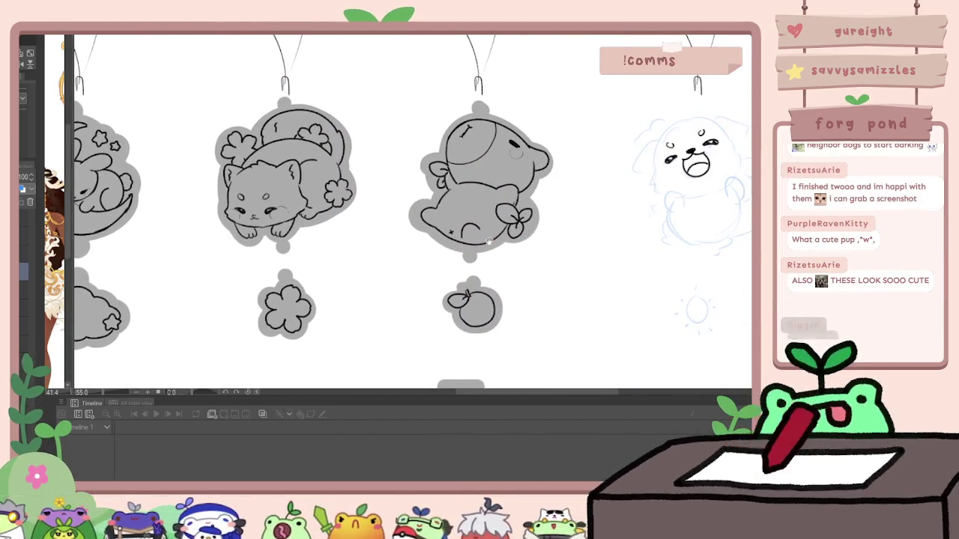
pyautogui.scroll(2, 514, 152)
pyautogui.scroll(1, 514, 152)
pyautogui.scroll(-2, 514, 151)
pyautogui.hscroll(-5, 522, 393)
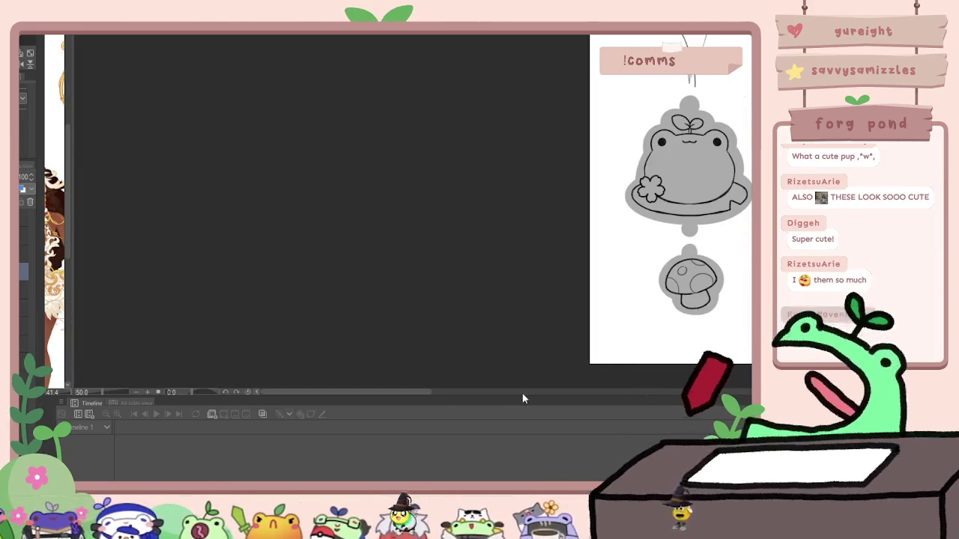
pyautogui.hscroll(5, 438, 287)
pyautogui.hscroll(4, 438, 287)
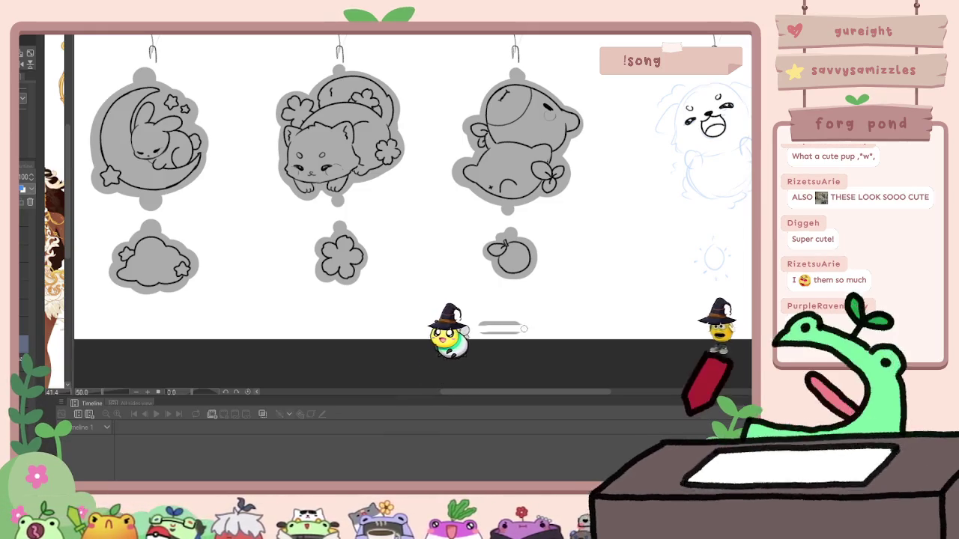
pyautogui.scroll(2, 458, 226)
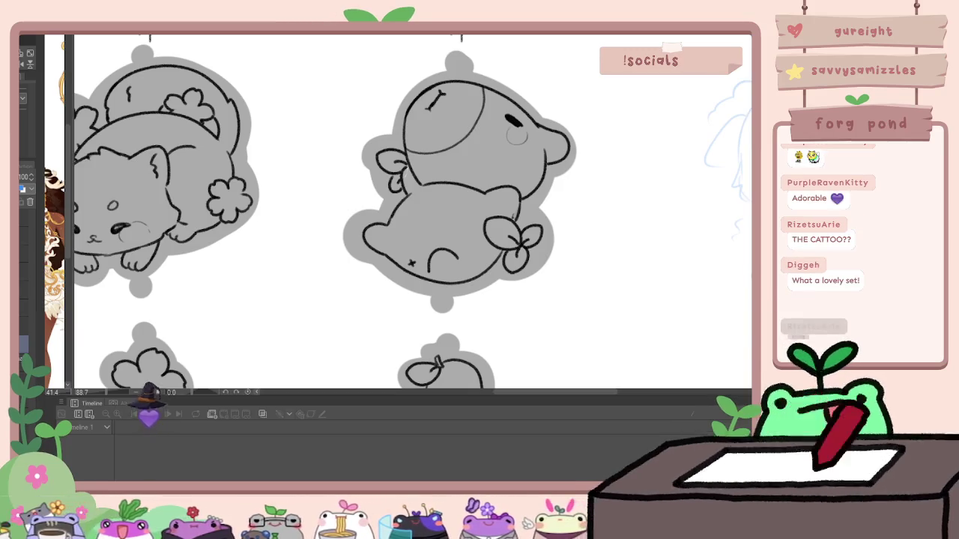
pyautogui.scroll(-2, 302, 205)
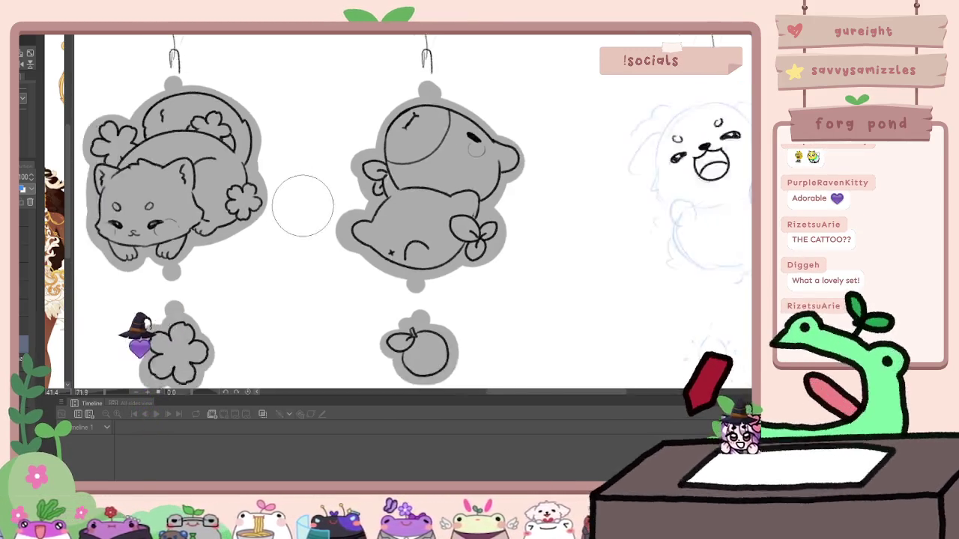
pyautogui.scroll(-2, 302, 205)
pyautogui.scroll(2, 302, 205)
pyautogui.scroll(2, 247, 187)
pyautogui.scroll(2, 191, 161)
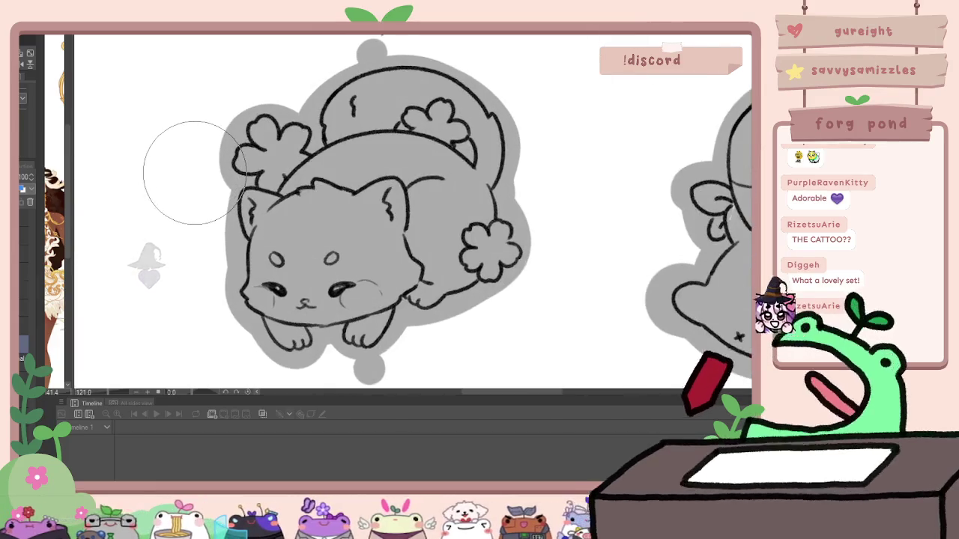
pyautogui.scroll(-2, 192, 169)
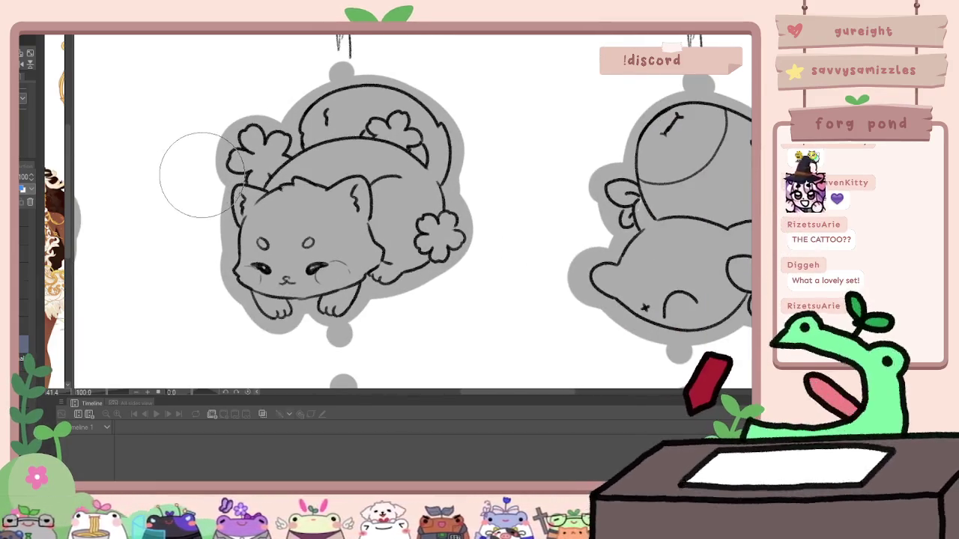
pyautogui.scroll(-2, 198, 176)
pyautogui.scroll(-1, 198, 176)
pyautogui.scroll(-1, 198, 176)
pyautogui.scroll(2, 201, 178)
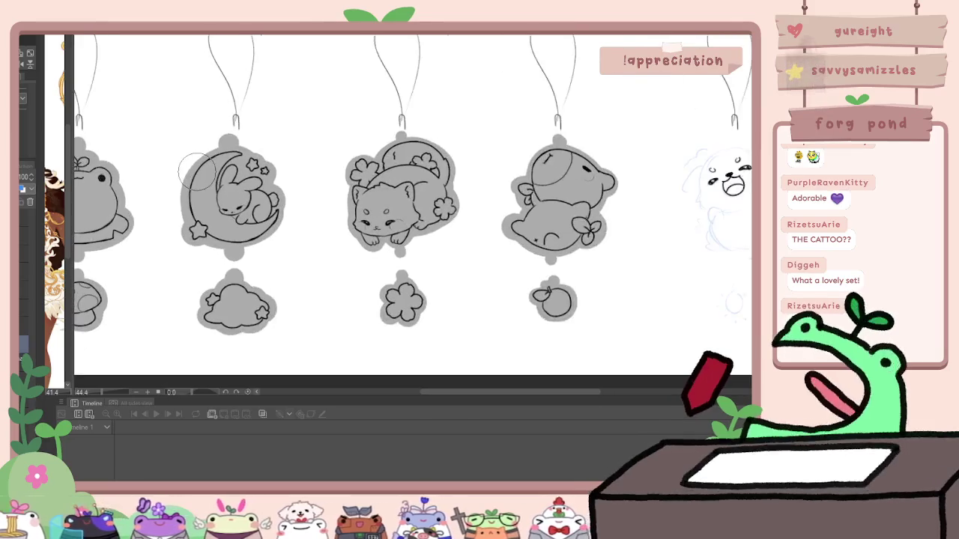
pyautogui.scroll(1, 203, 180)
pyautogui.scroll(1, 203, 180)
pyautogui.moveTo(487, 235)
pyautogui.mouseDown()
pyautogui.moveTo(296, 245)
pyautogui.moveTo(407, 242)
pyautogui.mouseUp()
pyautogui.scroll(1, 400, 235)
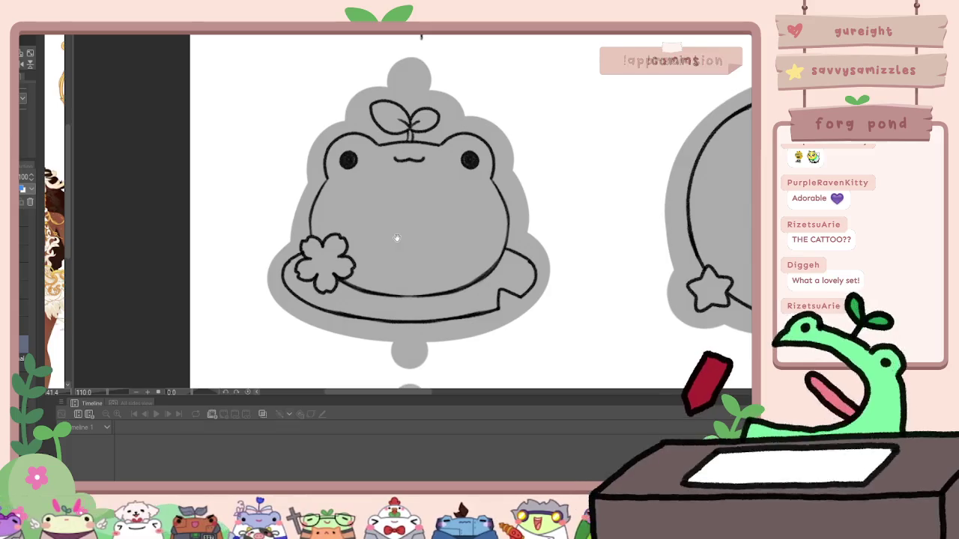
pyautogui.scroll(-2, 381, 220)
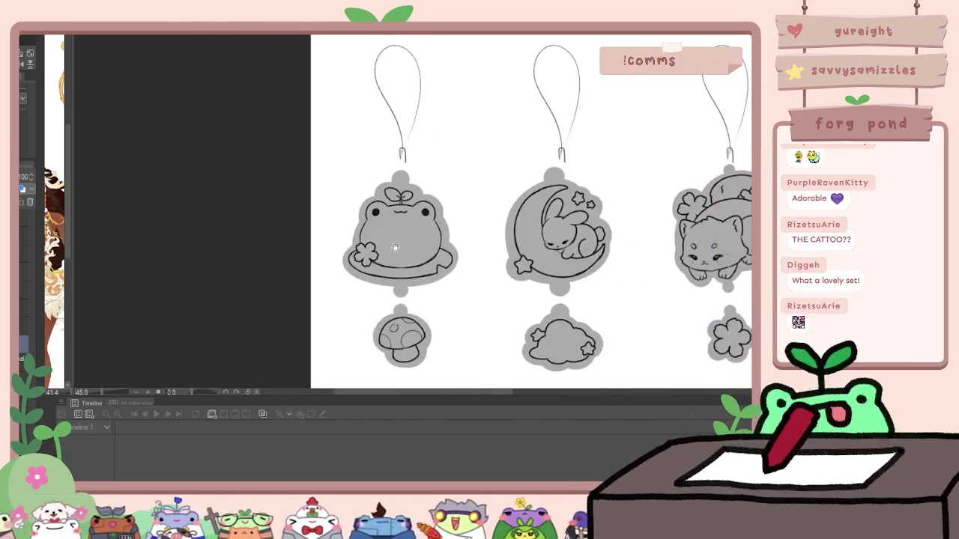
pyautogui.scroll(-2, 402, 224)
pyautogui.moveTo(405, 223); pyautogui.dragTo(310, 152)
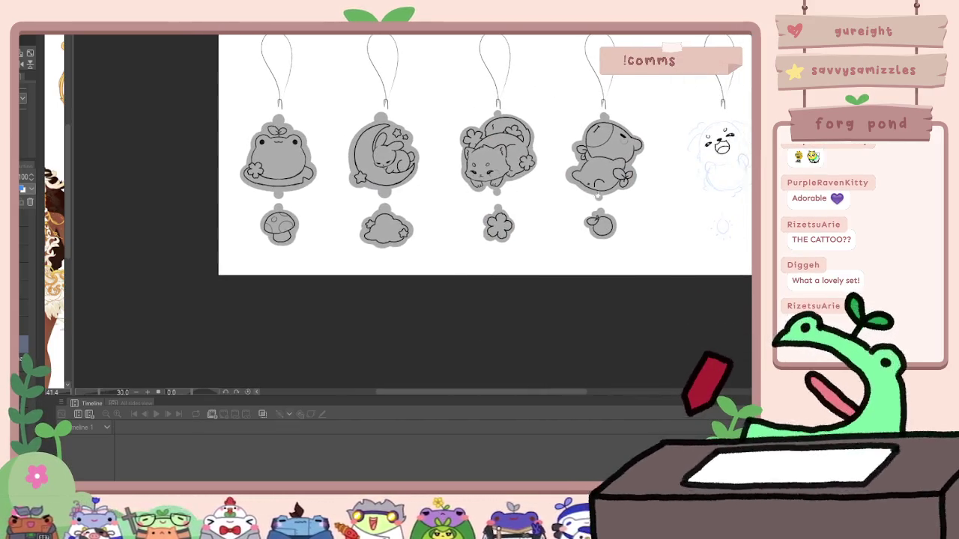
pyautogui.moveTo(597, 196); pyautogui.dragTo(540, 202)
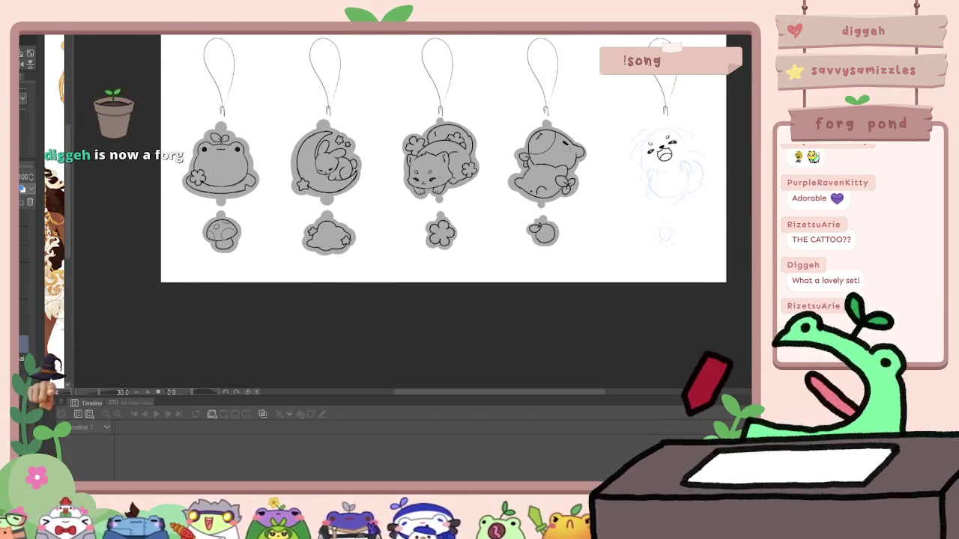
pyautogui.scroll(3, 687, 127)
pyautogui.scroll(2, 687, 128)
pyautogui.scroll(2, 688, 127)
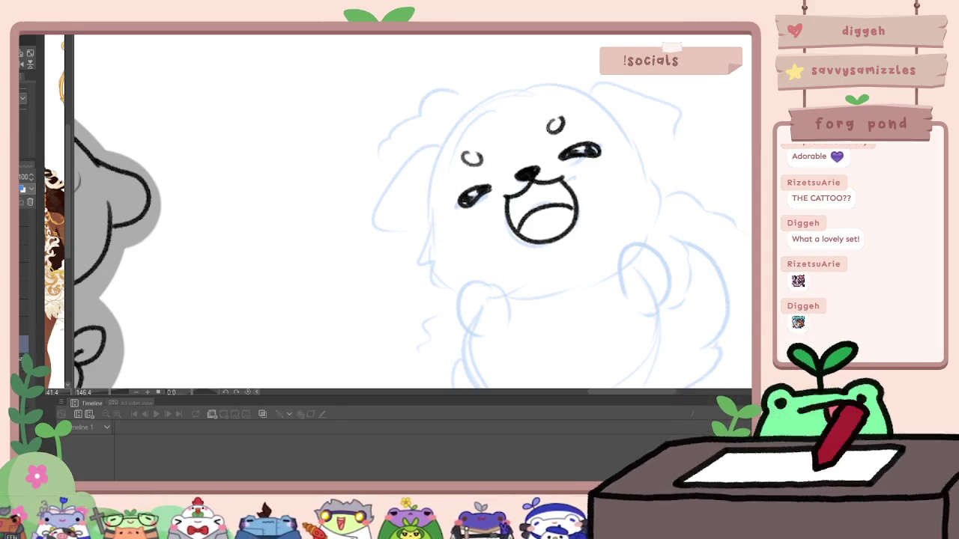
# Step: Ink the top and left side of the dog's head outline, redoing rejected strokes
pyautogui.scroll(2, 524, 135)
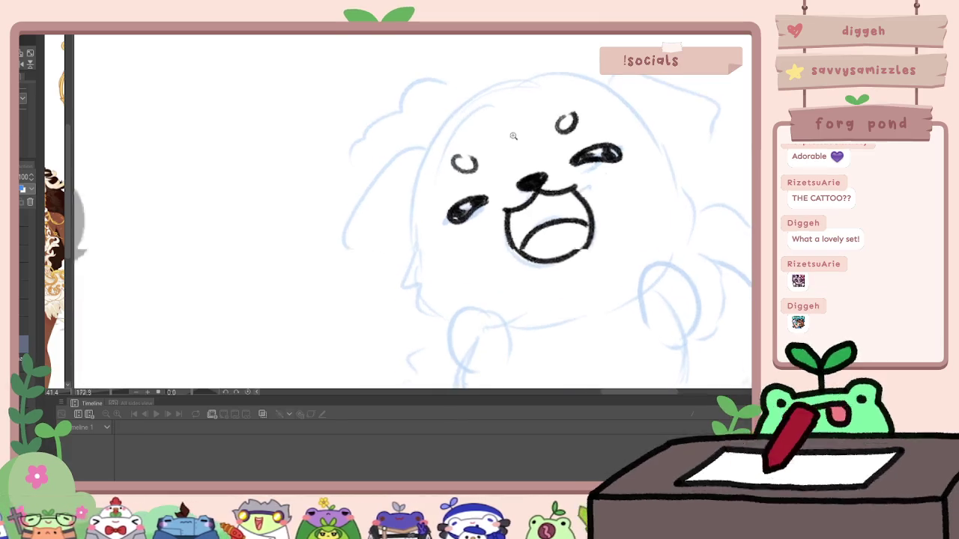
pyautogui.moveTo(484, 90); pyautogui.dragTo(437, 134)
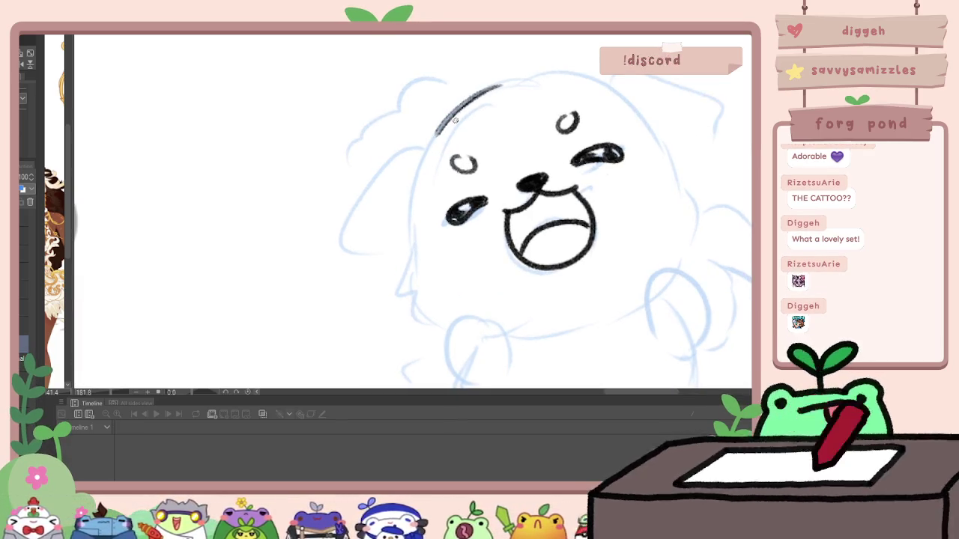
pyautogui.hotkey('ctrl', 'z')
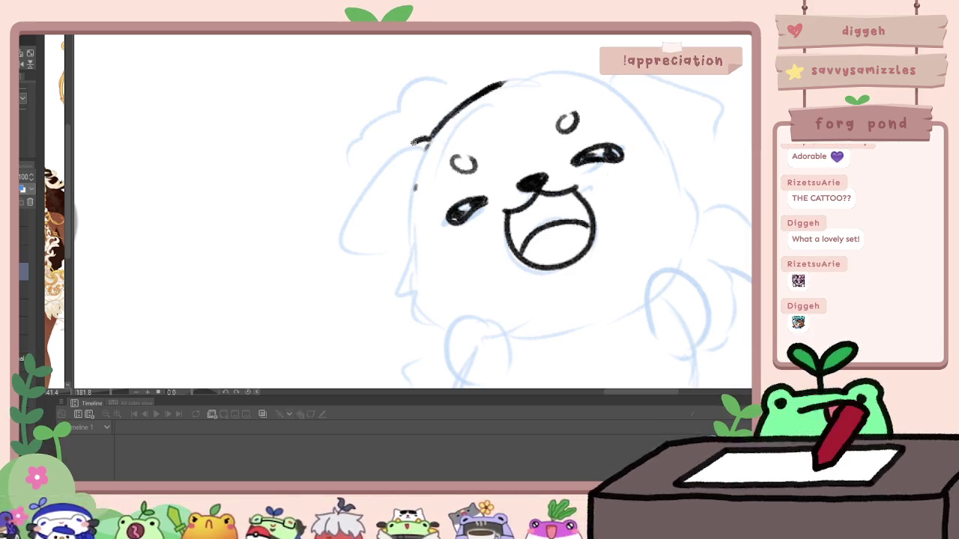
pyautogui.moveTo(416, 141); pyautogui.dragTo(335, 206)
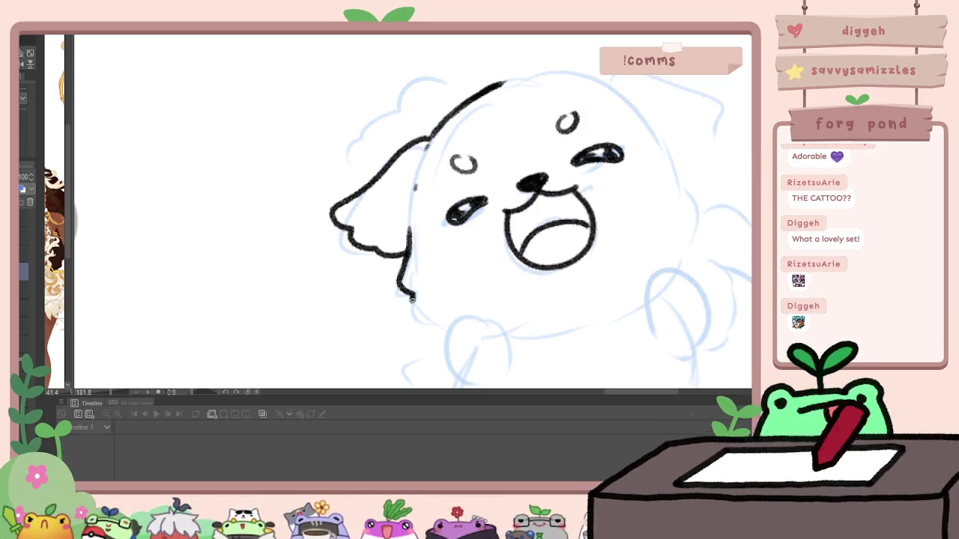
pyautogui.hotkey('ctrl', 'z')
pyautogui.hotkey('ctrl', 'z')
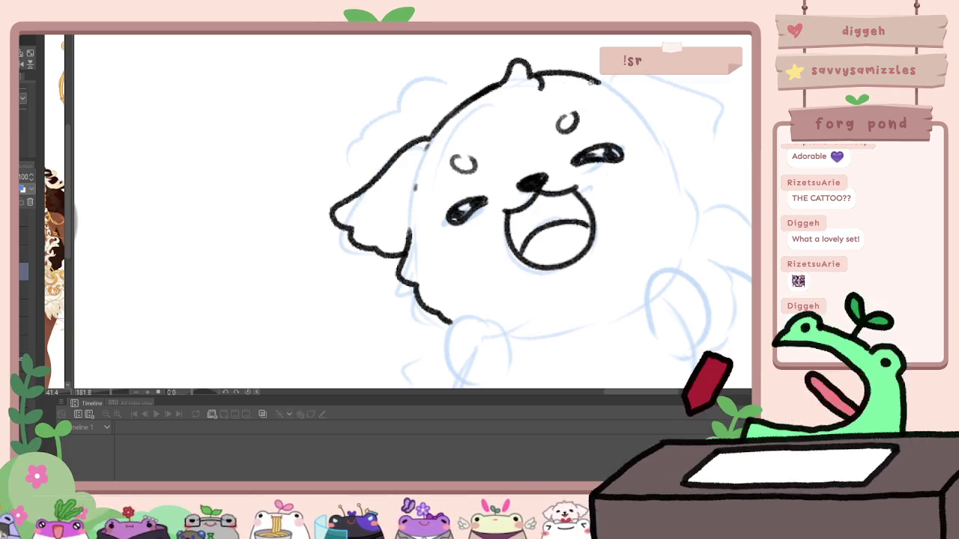
pyautogui.hotkey('ctrl', 'z')
# Step: Extend the head outline across the top and ink the right ear
pyautogui.moveTo(583, 78)
pyautogui.mouseDown()
pyautogui.moveTo(620, 93)
pyautogui.moveTo(693, 201)
pyautogui.mouseUp()
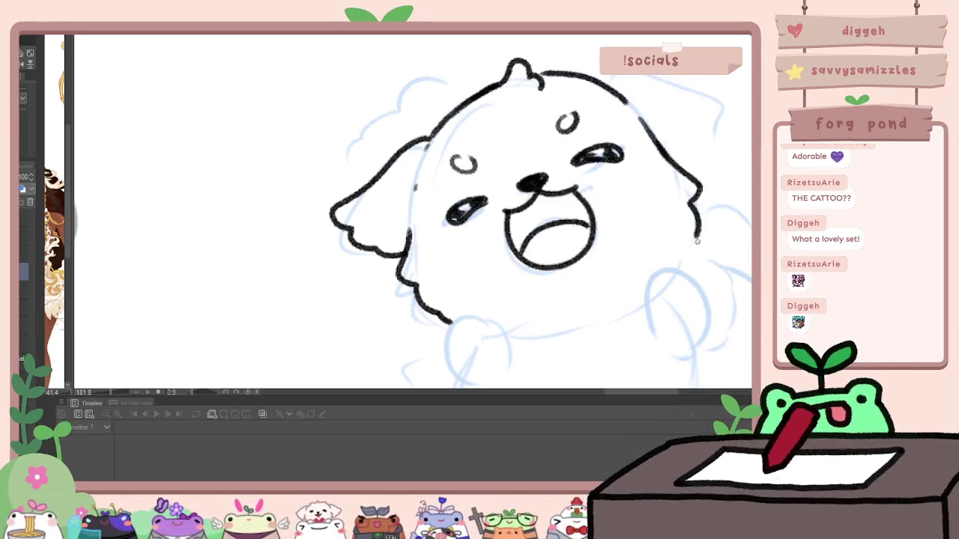
pyautogui.moveTo(608, 87); pyautogui.dragTo(561, 110)
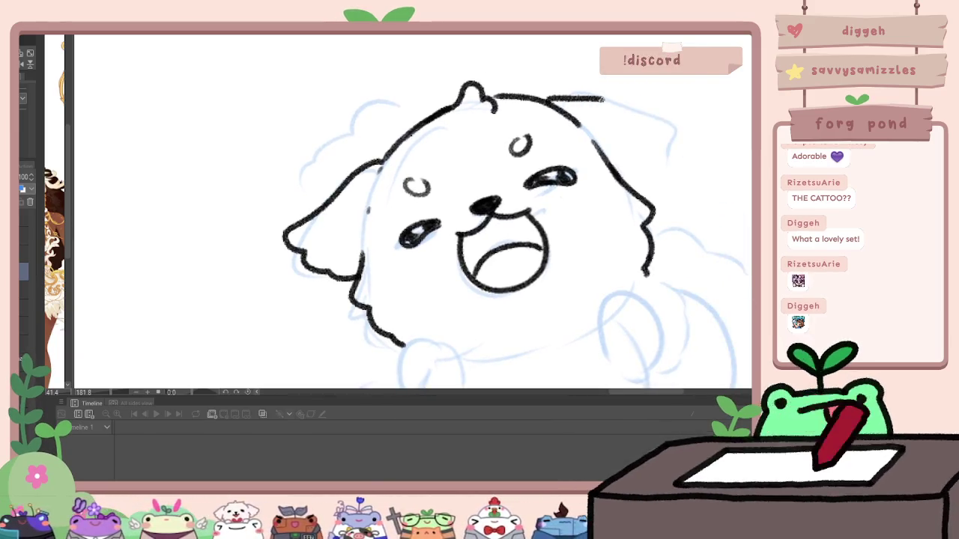
pyautogui.hotkey('ctrl', 'z')
pyautogui.moveTo(591, 100)
pyautogui.mouseDown()
pyautogui.moveTo(668, 139)
pyautogui.moveTo(652, 183)
pyautogui.mouseUp()
pyautogui.scroll(-5, 650, 176)
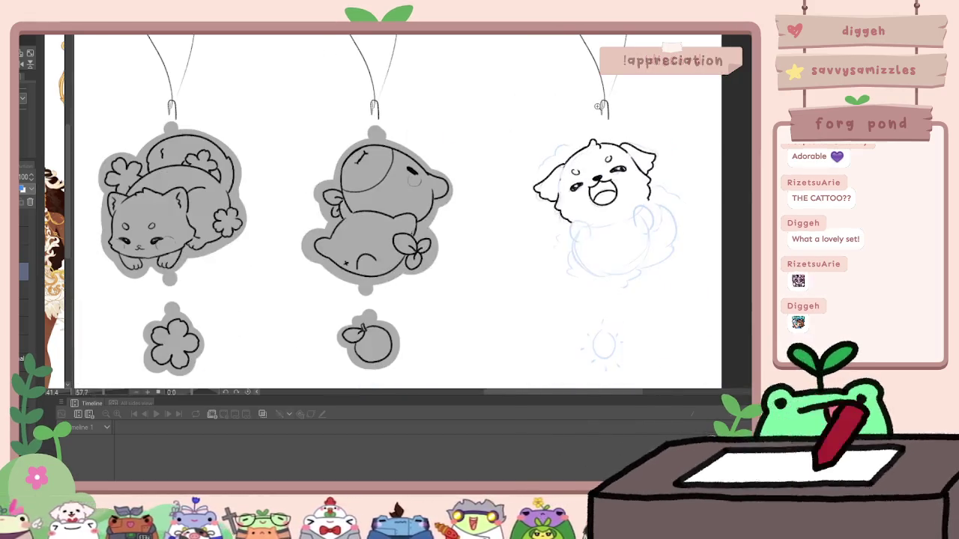
# Step: Zoom in and ink the curled left front paw below the chin, retrying after undos
pyautogui.scroll(2, 656, 223)
pyautogui.scroll(2, 655, 223)
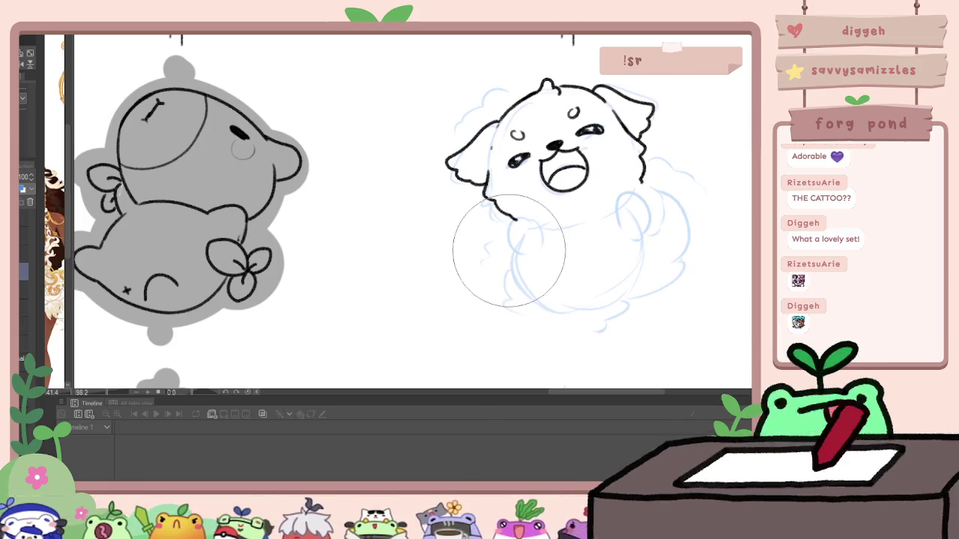
pyautogui.scroll(1, 643, 219)
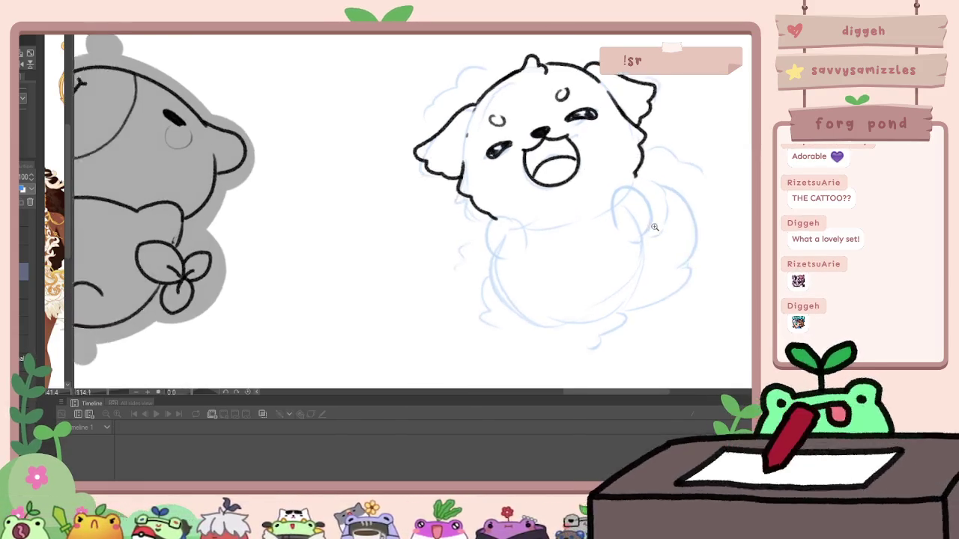
pyautogui.scroll(1, 643, 219)
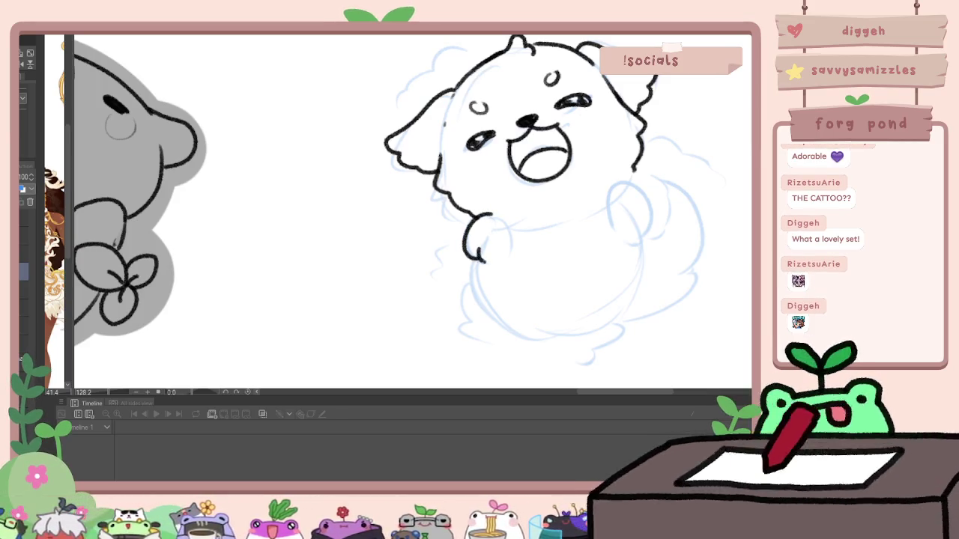
pyautogui.hotkey('ctrl', 'z')
pyautogui.hotkey('ctrl', 'z')
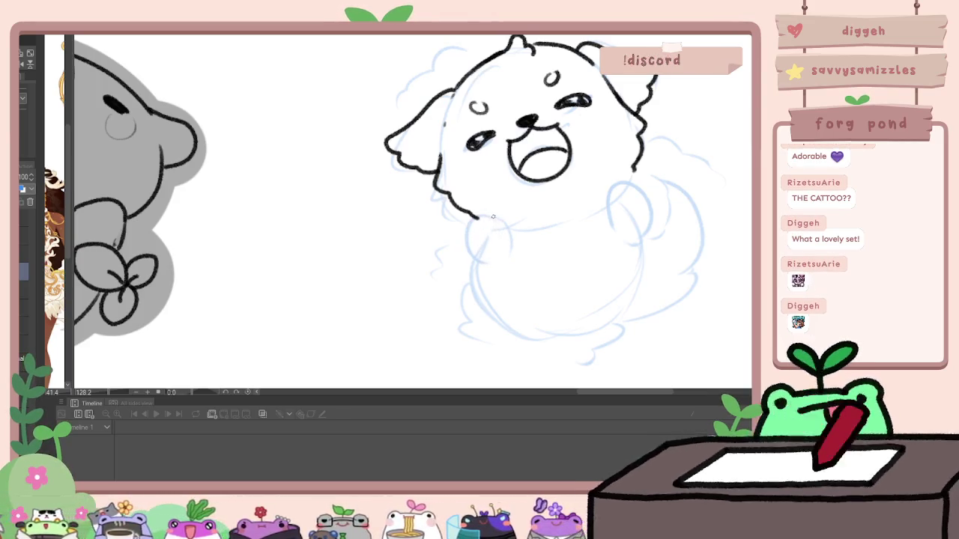
pyautogui.hotkey('ctrl', 'z')
pyautogui.hotkey('ctrl', 'z')
pyautogui.moveTo(494, 216)
pyautogui.mouseDown()
pyautogui.moveTo(473, 255)
pyautogui.moveTo(501, 257)
pyautogui.mouseUp()
pyautogui.moveTo(494, 217); pyautogui.dragTo(510, 238)
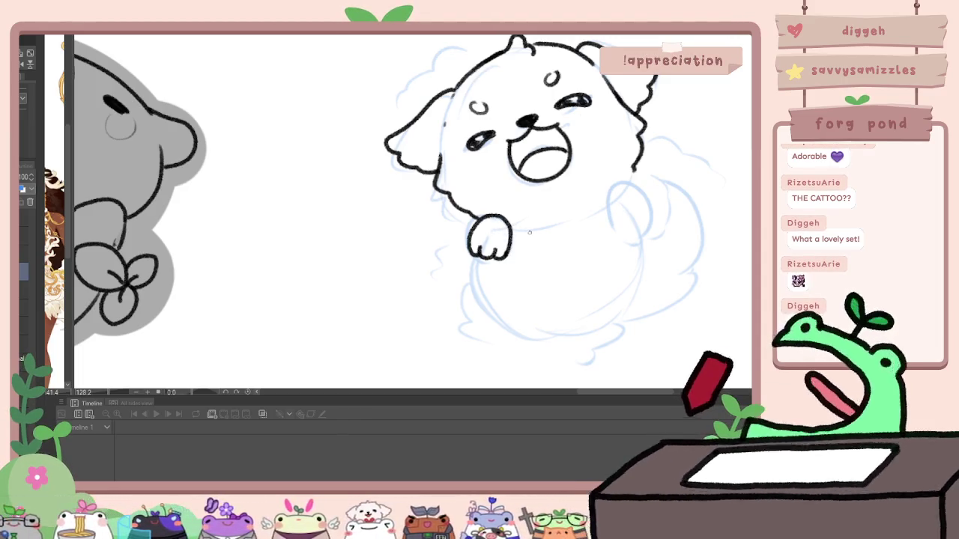
pyautogui.hotkey('ctrl', 'z')
pyautogui.hotkey('ctrl', 'z')
pyautogui.hotkey('ctrl', 'z')
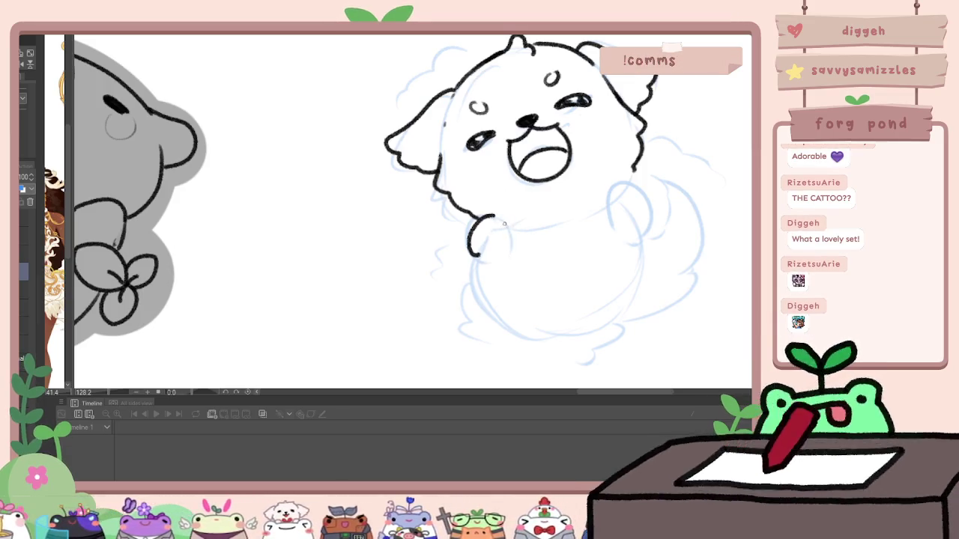
pyautogui.moveTo(508, 223)
pyautogui.mouseDown()
pyautogui.moveTo(465, 242)
pyautogui.moveTo(500, 256)
pyautogui.mouseUp()
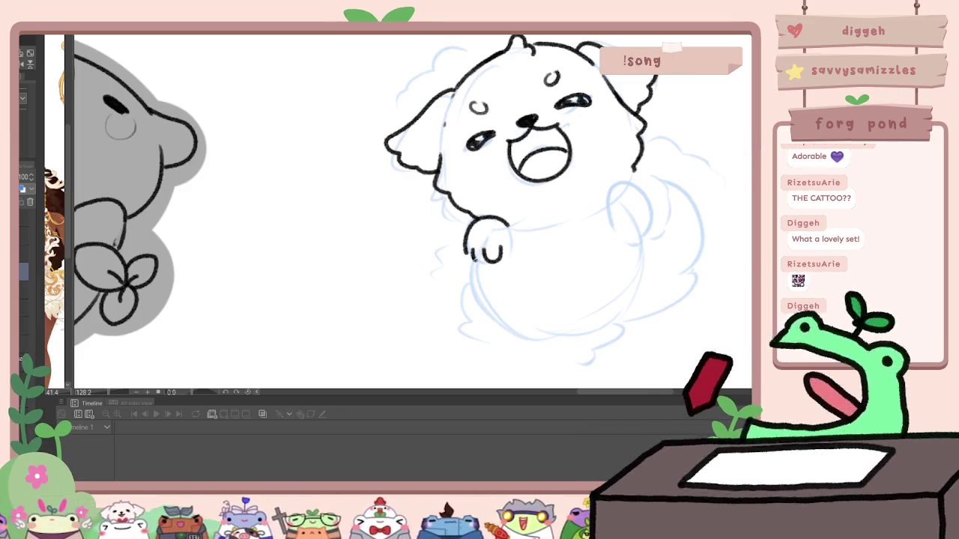
pyautogui.scroll(-4, 554, 206)
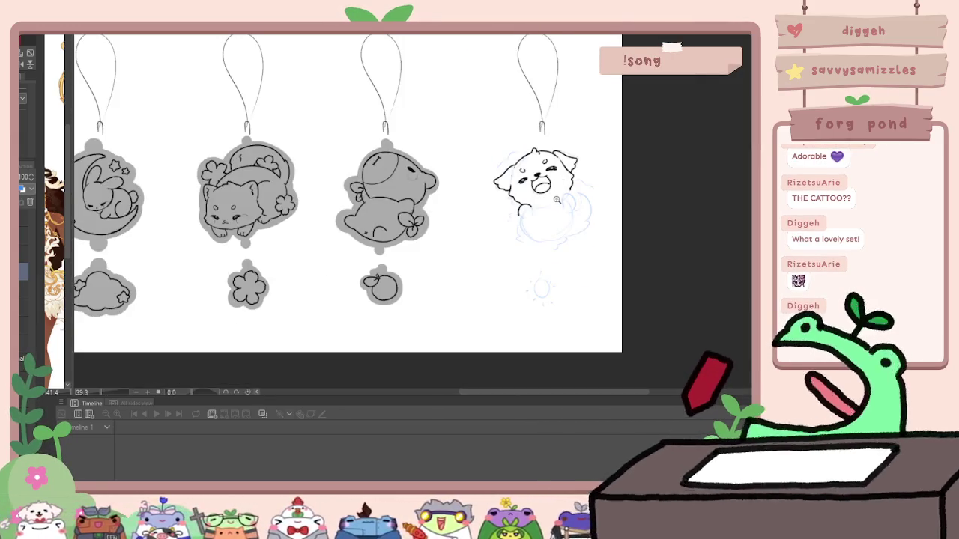
# Step: Extend the dog's left paw curve and ink small toe bumps on it
pyautogui.scroll(2, 566, 206)
pyautogui.scroll(3, 565, 205)
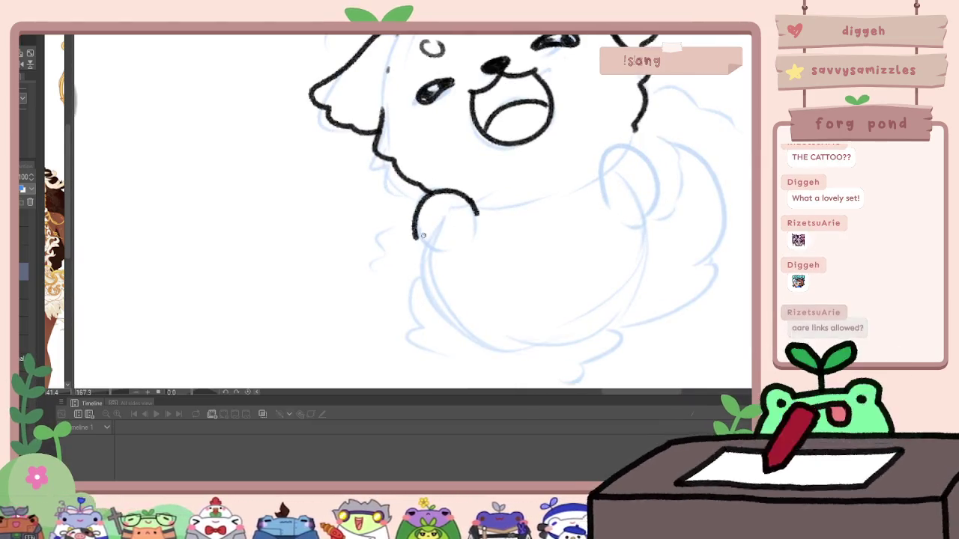
pyautogui.moveTo(419, 243); pyautogui.dragTo(433, 249)
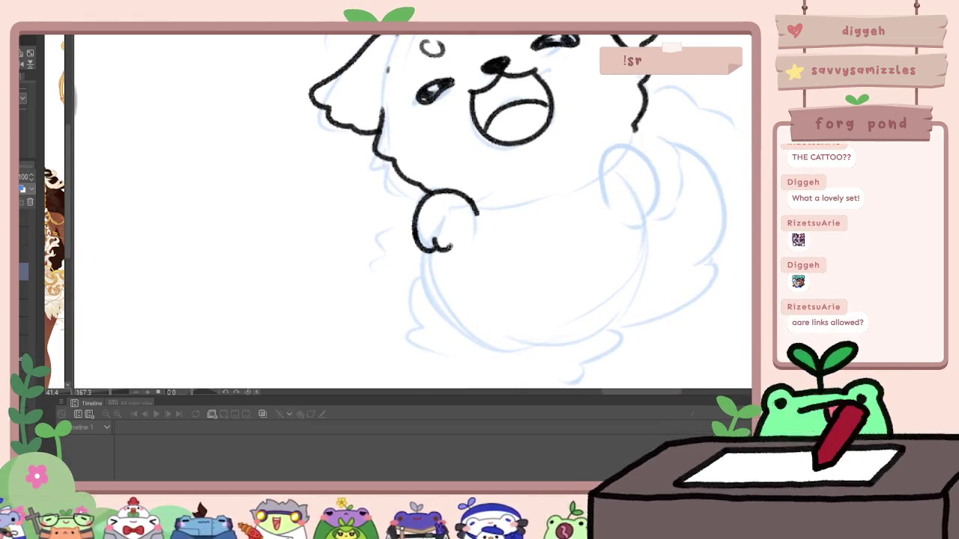
pyautogui.moveTo(433, 238); pyautogui.dragTo(468, 247)
# Step: Ink a dashed collar line beside the paw across the dog's chest
pyautogui.scroll(-3, 490, 155)
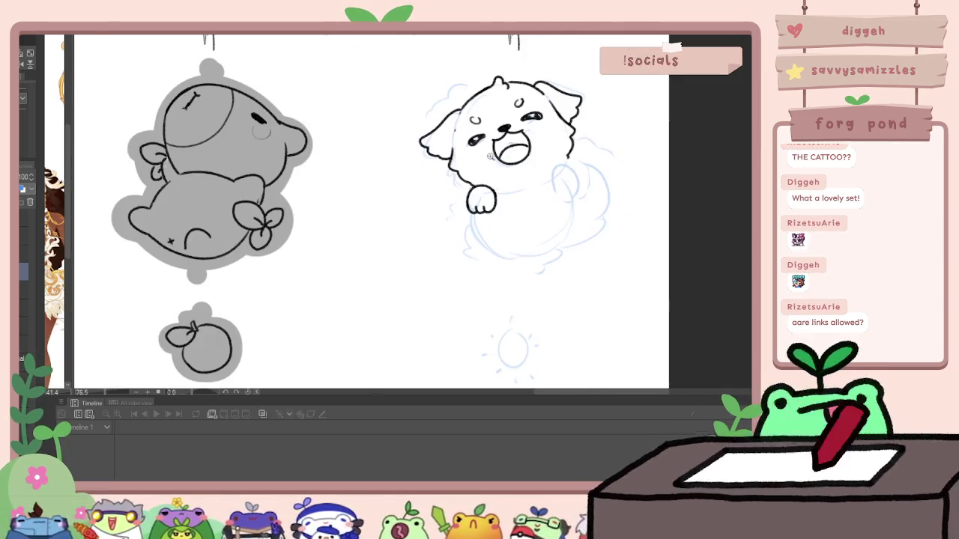
pyautogui.scroll(3, 584, 144)
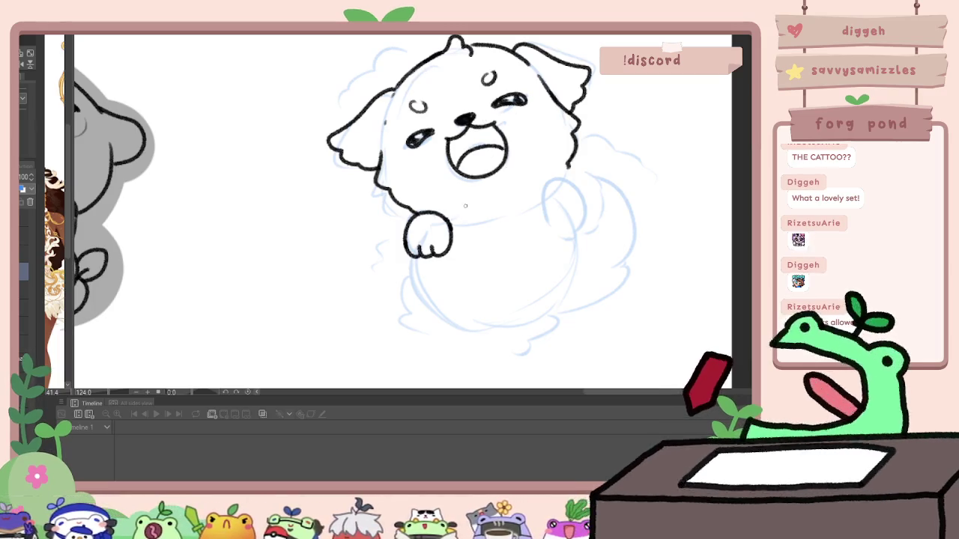
pyautogui.moveTo(458, 219); pyautogui.dragTo(493, 217)
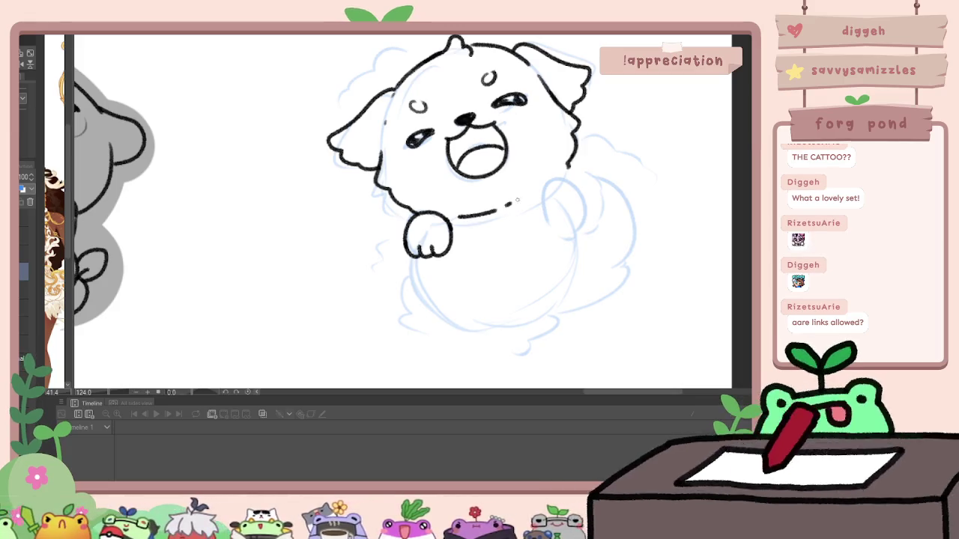
pyautogui.scroll(-2, 544, 184)
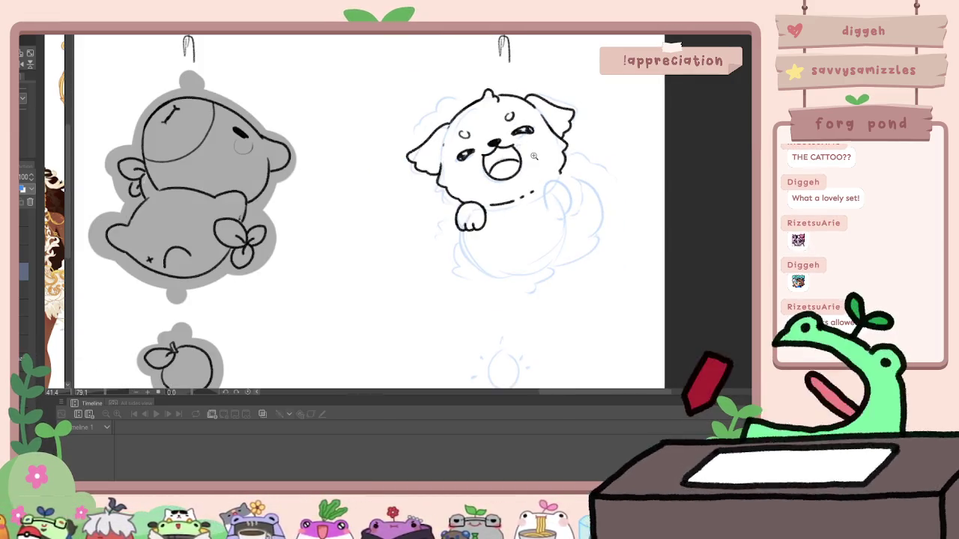
pyautogui.scroll(3, 534, 156)
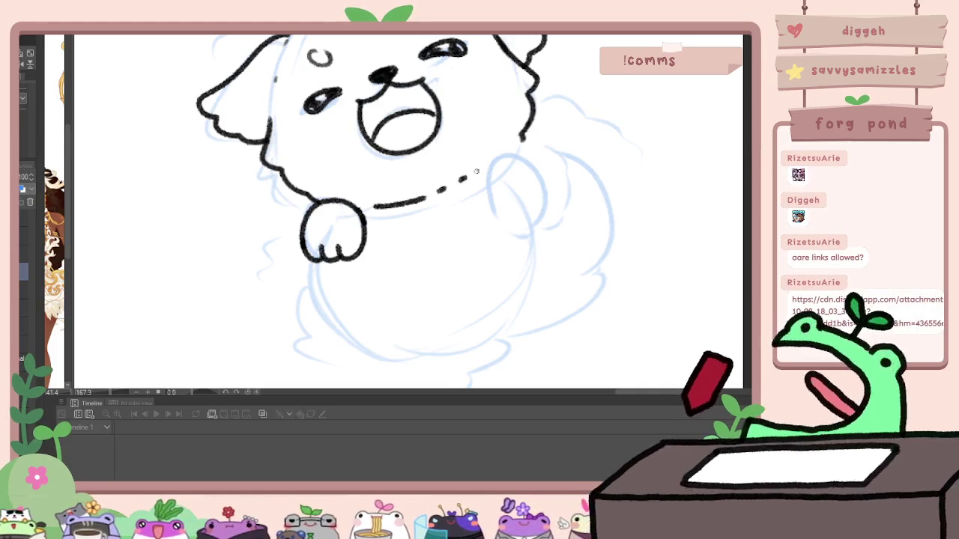
pyautogui.moveTo(475, 172); pyautogui.dragTo(502, 154)
# Step: Outline the dog's second front paw with a toe
pyautogui.moveTo(484, 193); pyautogui.dragTo(513, 224)
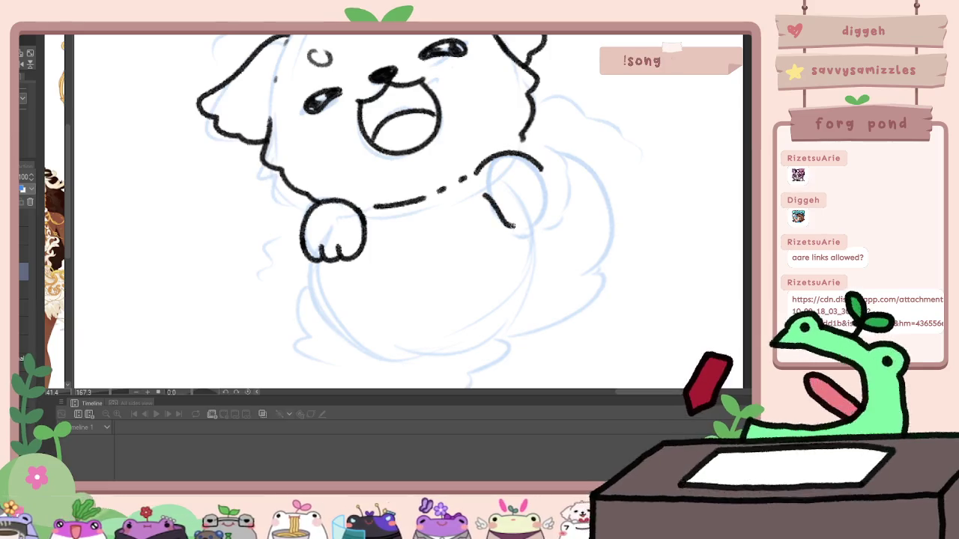
pyautogui.moveTo(541, 196); pyautogui.dragTo(525, 221)
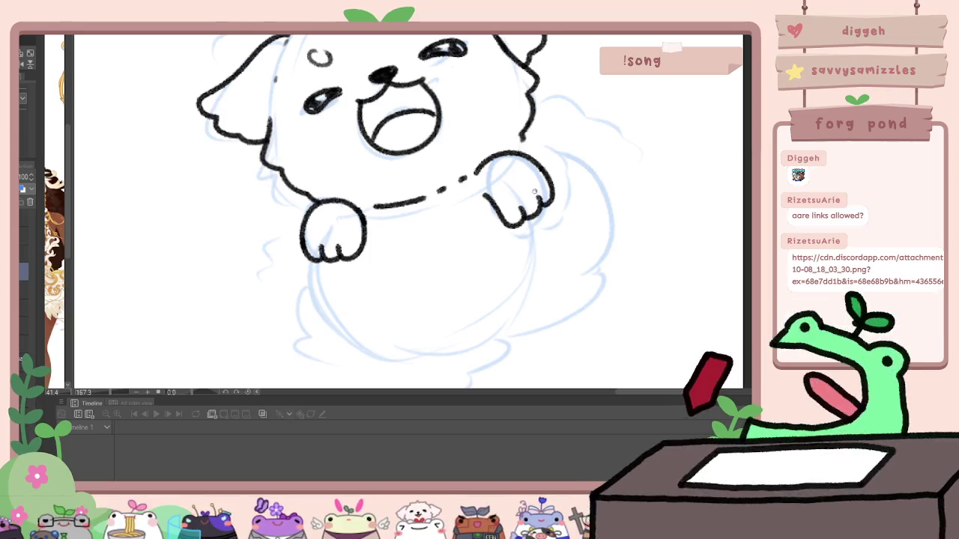
pyautogui.scroll(-2, 626, 146)
pyautogui.scroll(-2, 626, 146)
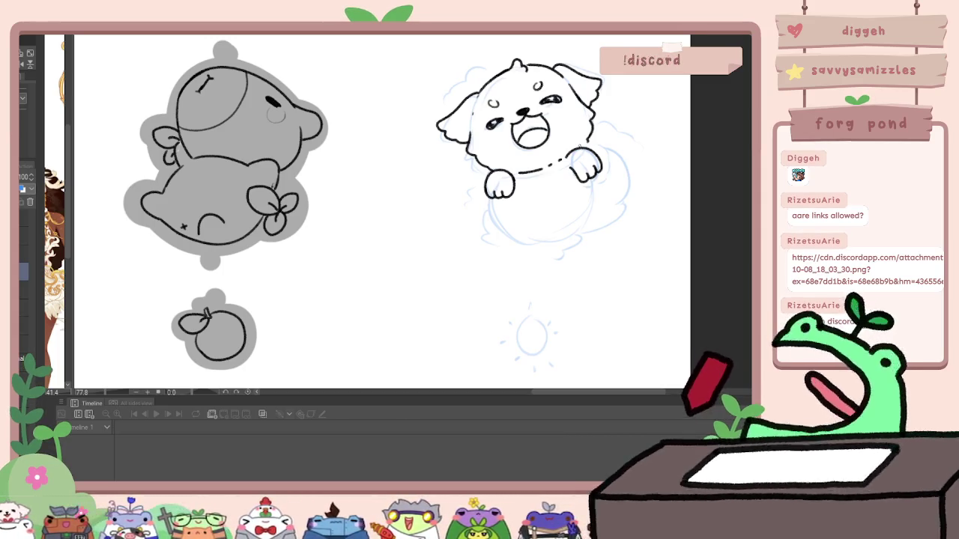
# Step: Undo the stray right-side strokes, then ink the dog's right neck and a right-paw toe
pyautogui.hotkey('ctrl', 'z')
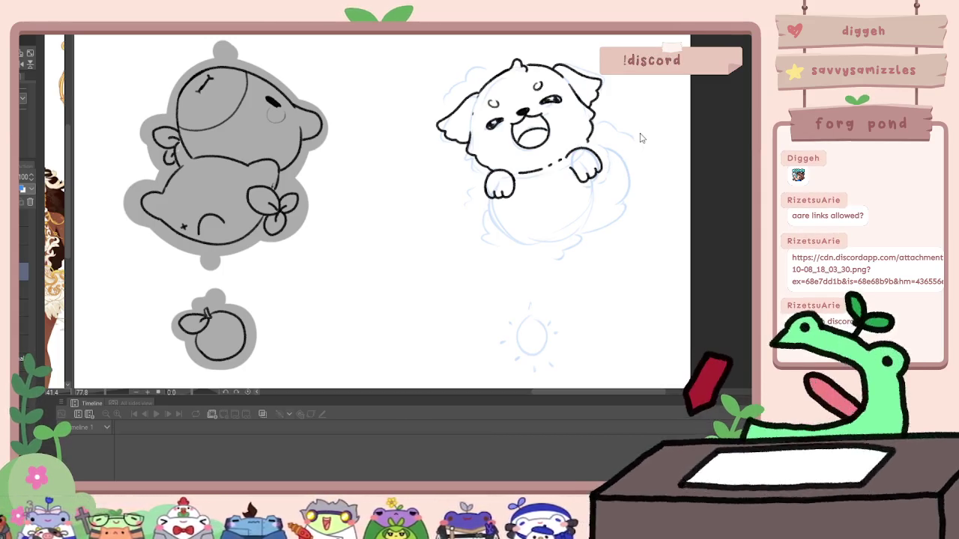
pyautogui.moveTo(638, 133)
pyautogui.mouseDown()
pyautogui.moveTo(574, 107)
pyautogui.moveTo(526, 191)
pyautogui.mouseUp()
pyautogui.scroll(5, 499, 105)
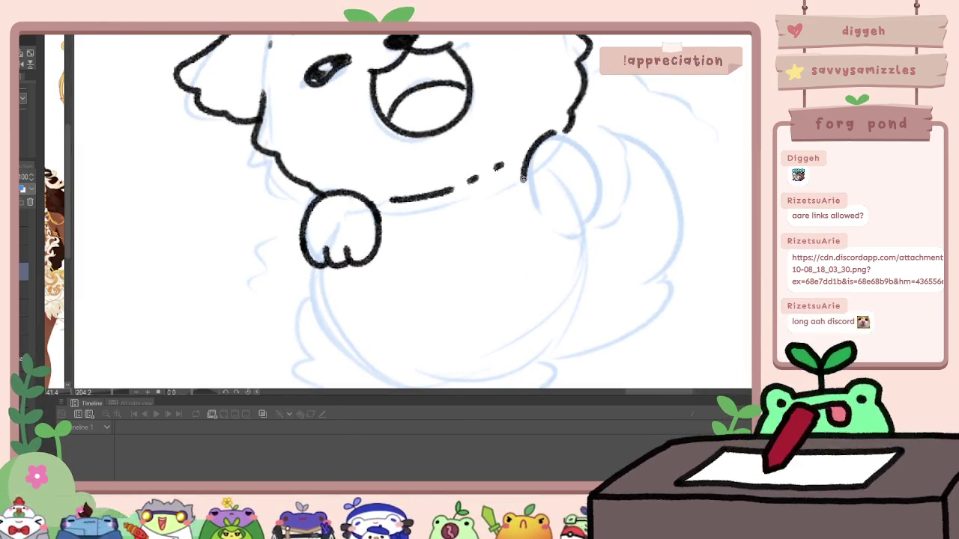
pyautogui.hotkey('ctrl', 'z')
pyautogui.moveTo(566, 135); pyautogui.dragTo(554, 204)
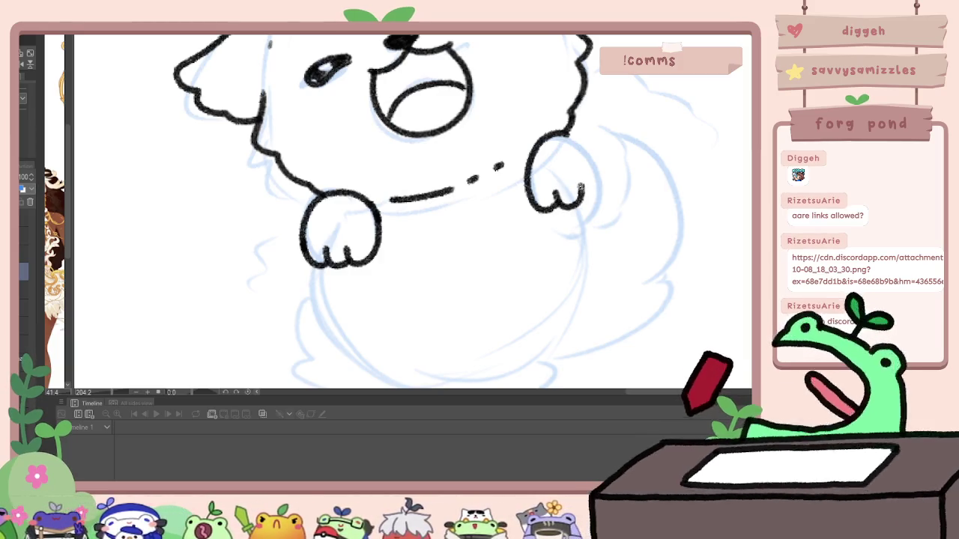
pyautogui.moveTo(558, 201); pyautogui.dragTo(596, 192)
pyautogui.scroll(-2, 426, 185)
pyautogui.scroll(-3, 426, 186)
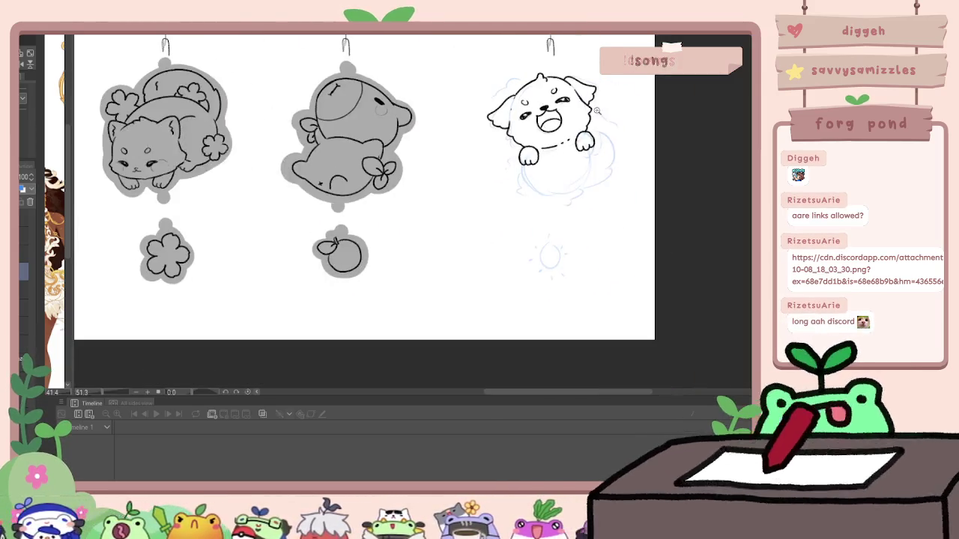
# Step: Replace the short left-paw stroke with a wavy belly line, and add a short line under the right paw
pyautogui.moveTo(426, 186); pyautogui.dragTo(584, 186)
pyautogui.scroll(2, 570, 173)
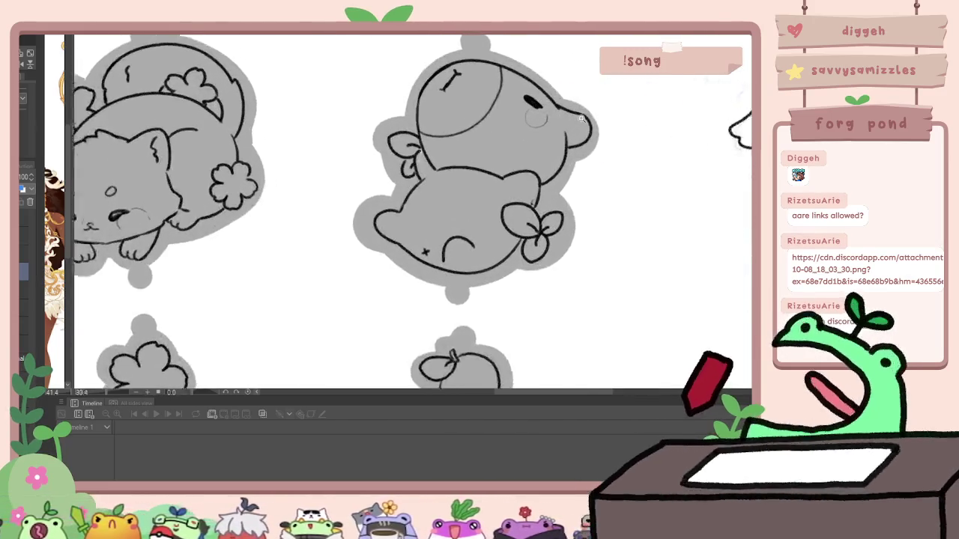
pyautogui.scroll(-2, 674, 188)
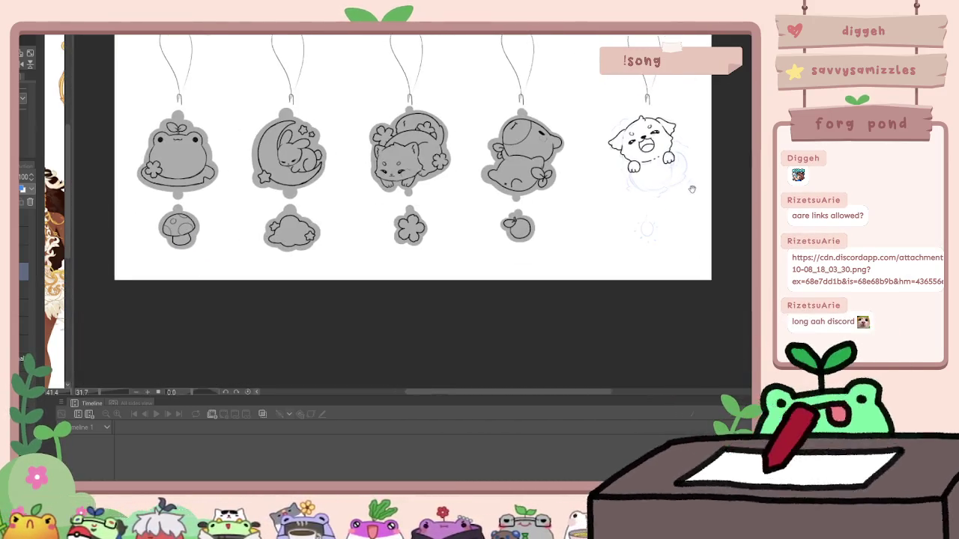
pyautogui.moveTo(691, 188); pyautogui.dragTo(584, 188)
pyautogui.scroll(3, 618, 157)
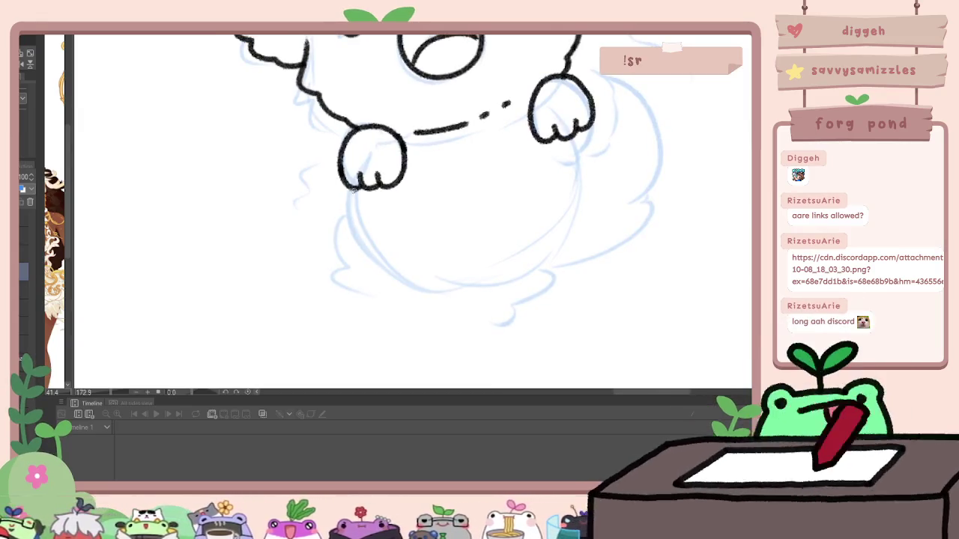
pyautogui.hotkey('ctrl', 'z')
pyautogui.moveTo(346, 192); pyautogui.dragTo(365, 241)
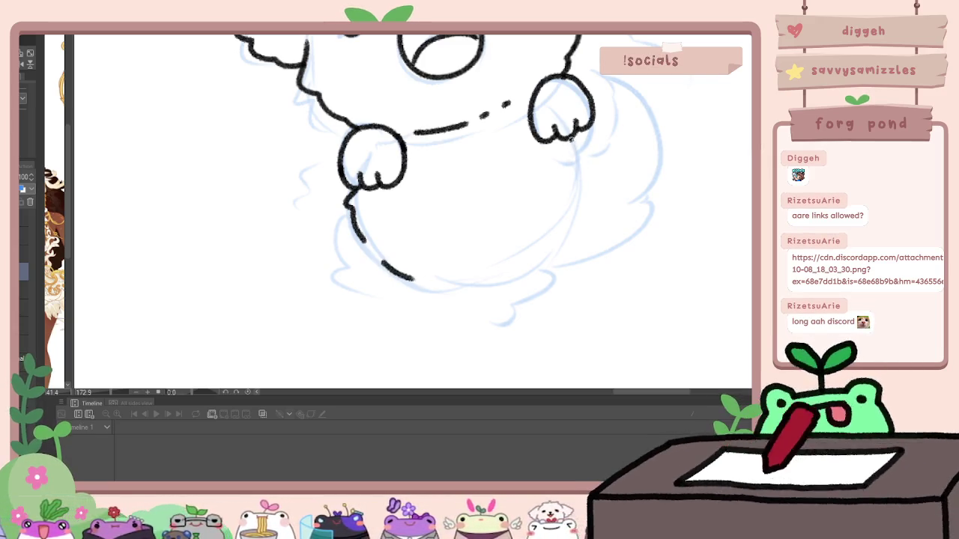
pyautogui.moveTo(578, 171); pyautogui.dragTo(579, 202)
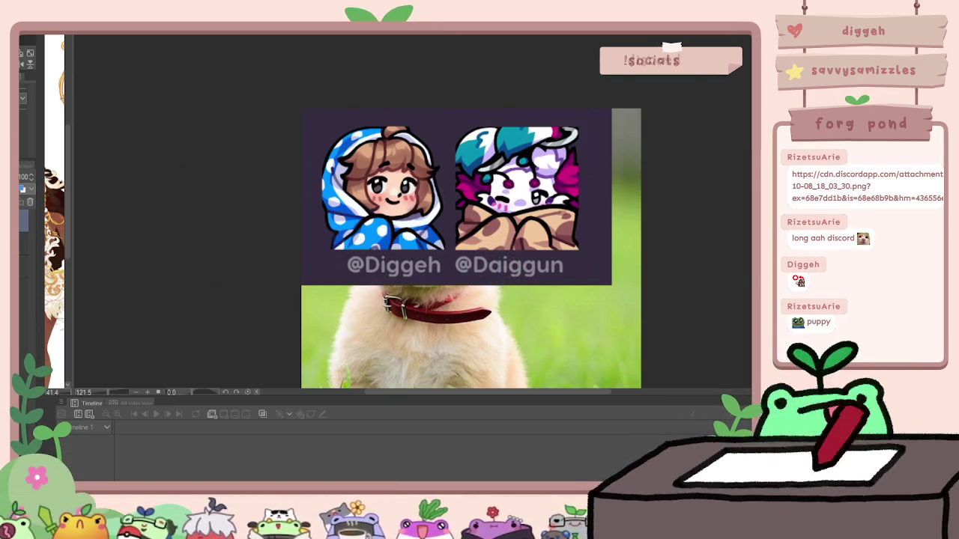
pyautogui.scroll(2, 441, 203)
pyautogui.scroll(-3, 328, 181)
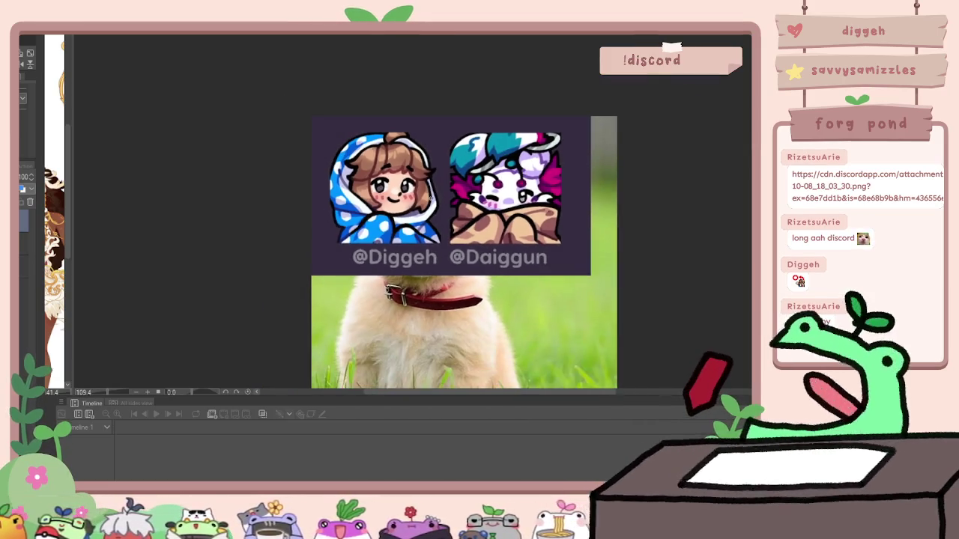
pyautogui.moveTo(435, 206); pyautogui.dragTo(434, 229)
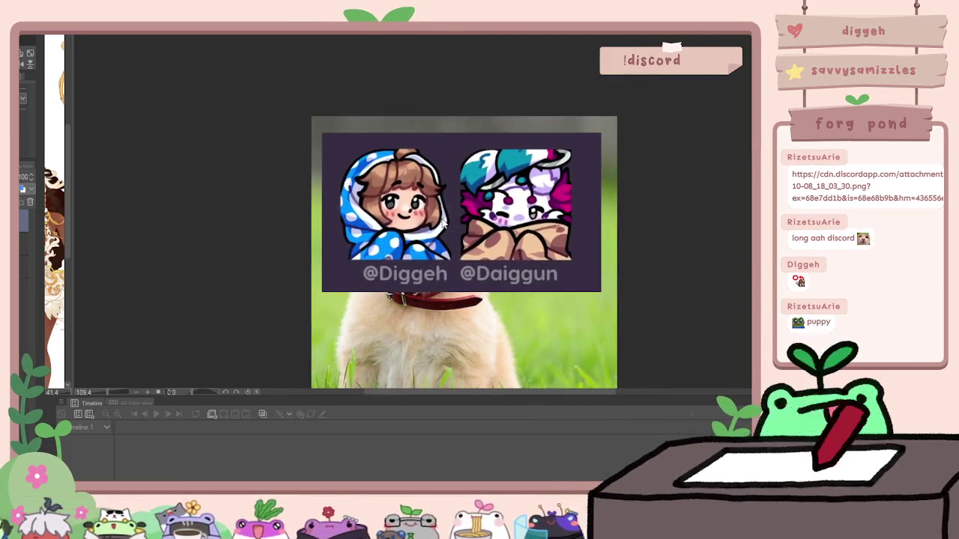
pyautogui.scroll(5, 434, 224)
pyautogui.moveTo(495, 196); pyautogui.dragTo(458, 191)
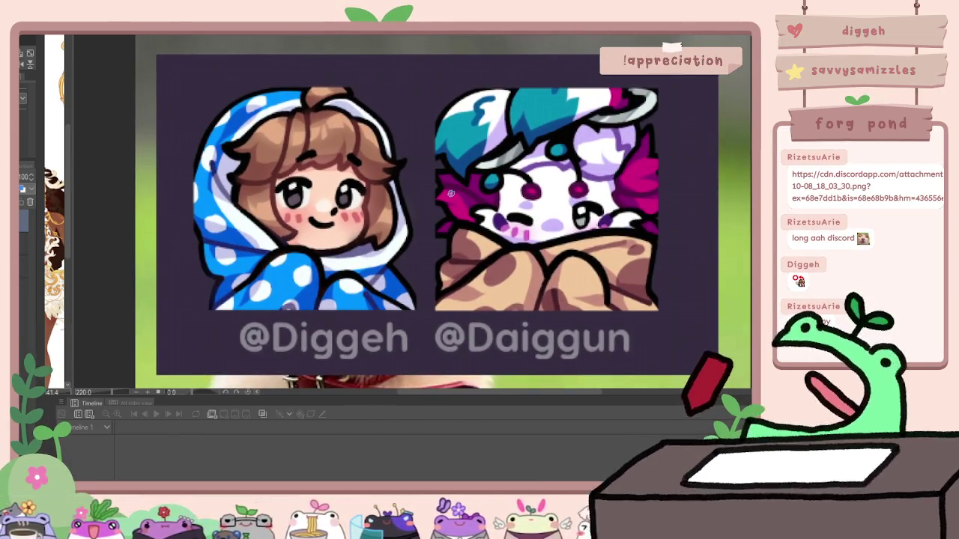
pyautogui.scroll(-2, 433, 202)
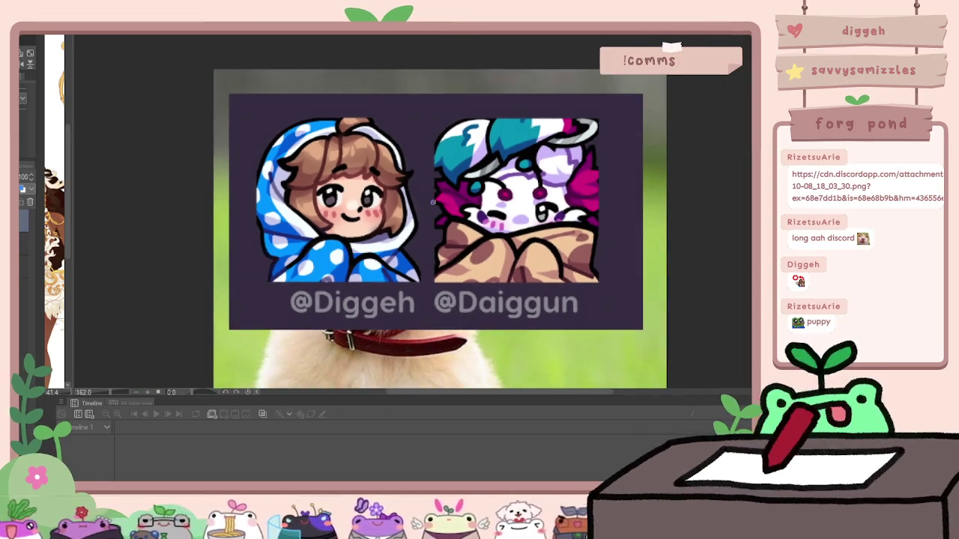
pyautogui.scroll(-2, 432, 203)
pyautogui.scroll(2, 374, 191)
pyautogui.scroll(3, 277, 171)
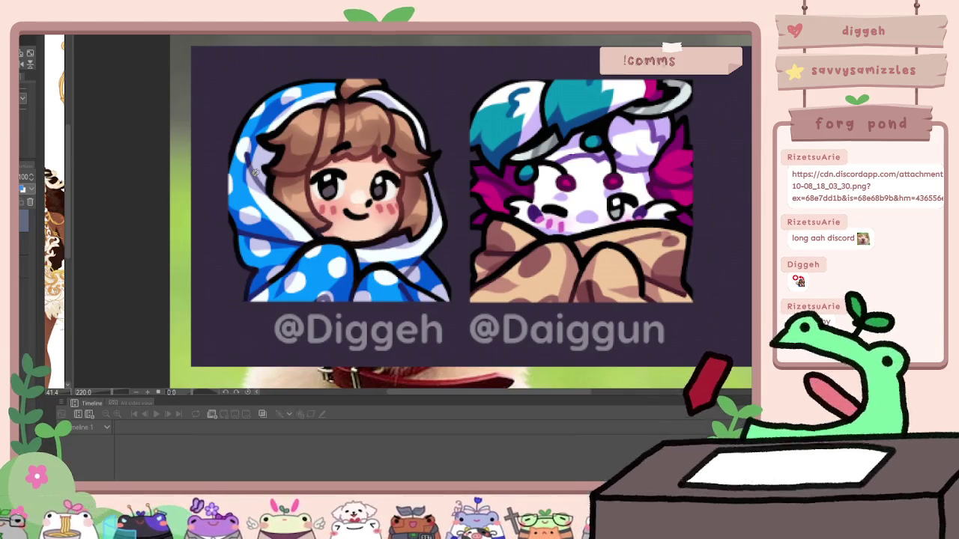
pyautogui.scroll(-2, 255, 172)
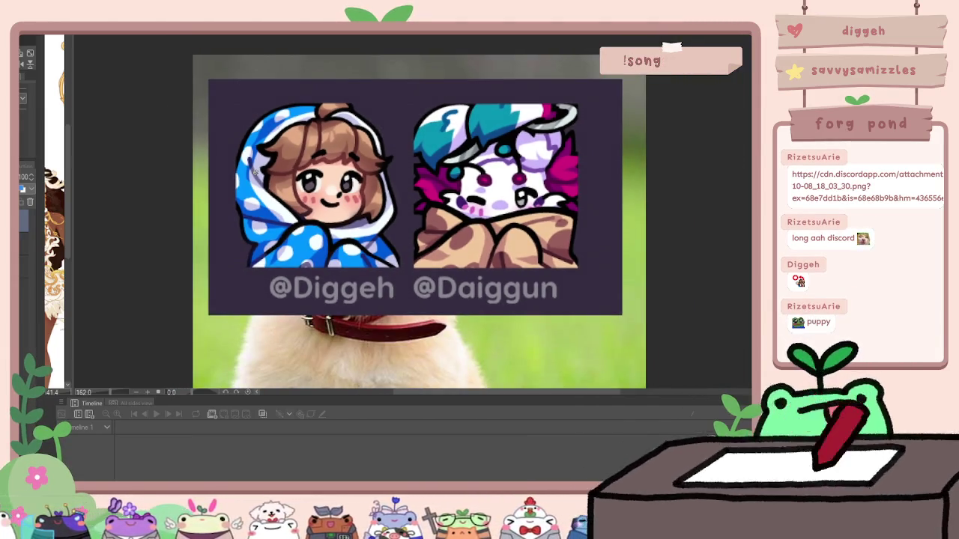
pyautogui.scroll(-2, 254, 172)
pyautogui.scroll(1, 255, 172)
pyautogui.scroll(1, 255, 173)
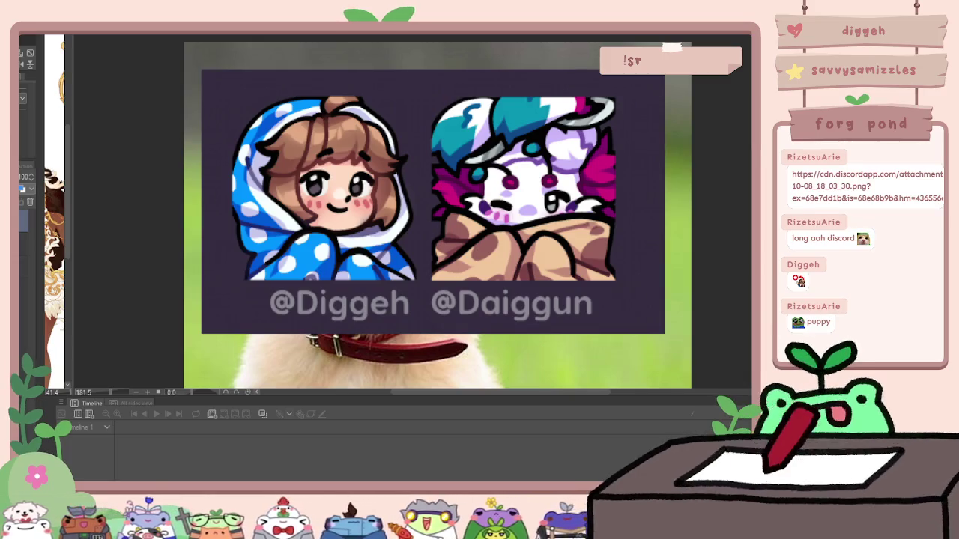
pyautogui.scroll(-1, 540, 165)
pyautogui.scroll(2, 540, 164)
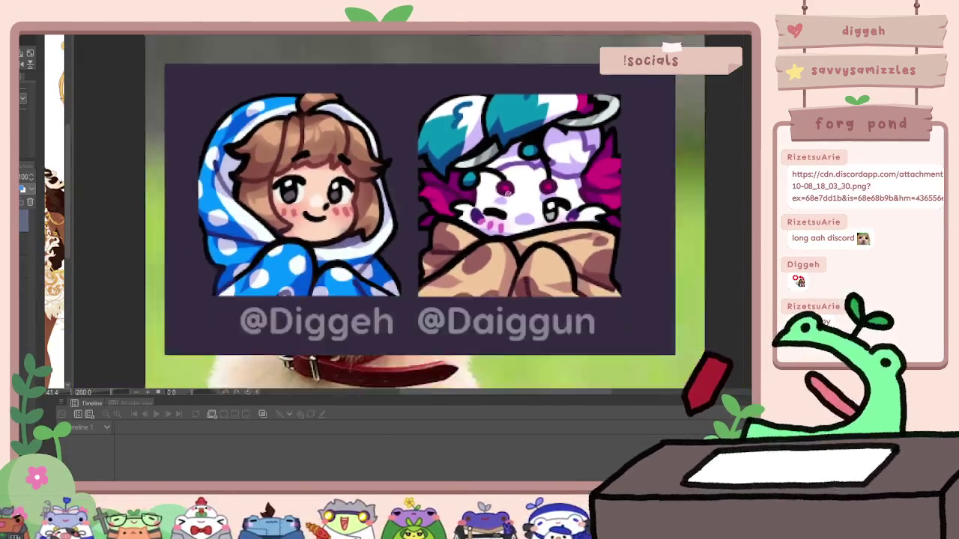
pyautogui.scroll(1, 524, 180)
pyautogui.scroll(-2, 506, 193)
pyautogui.scroll(1, 507, 193)
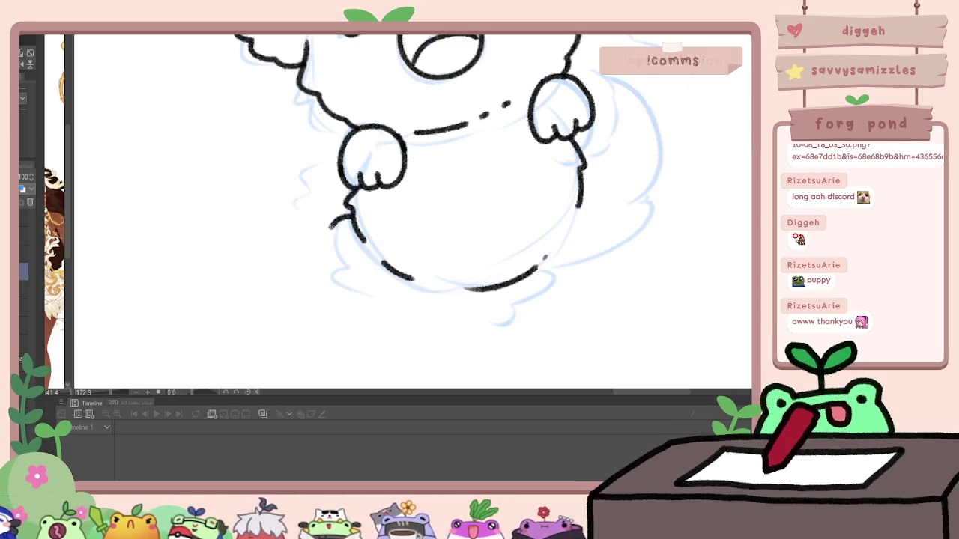
# Step: Ink the puppy's left hind leg below the paw
pyautogui.moveTo(330, 225); pyautogui.dragTo(349, 273)
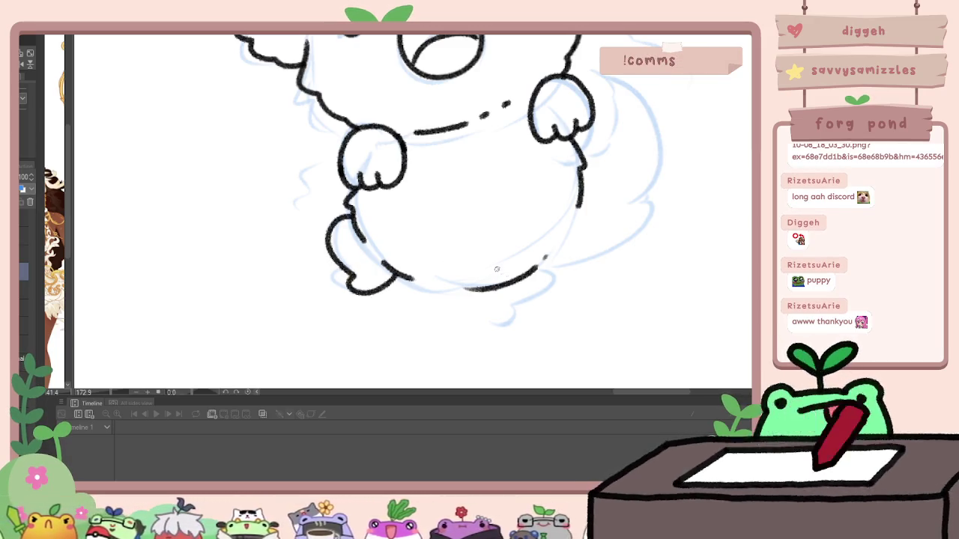
pyautogui.scroll(-3, 498, 287)
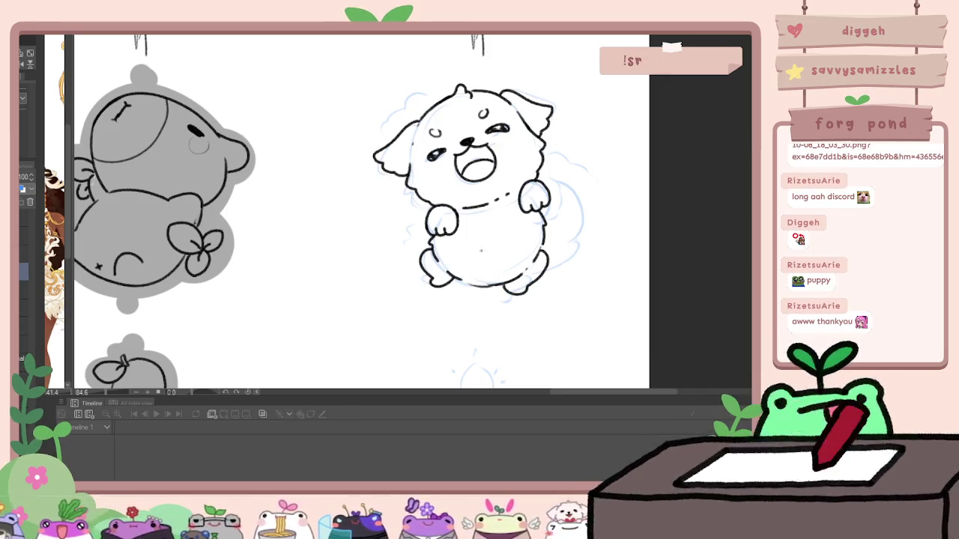
pyautogui.scroll(2, 521, 222)
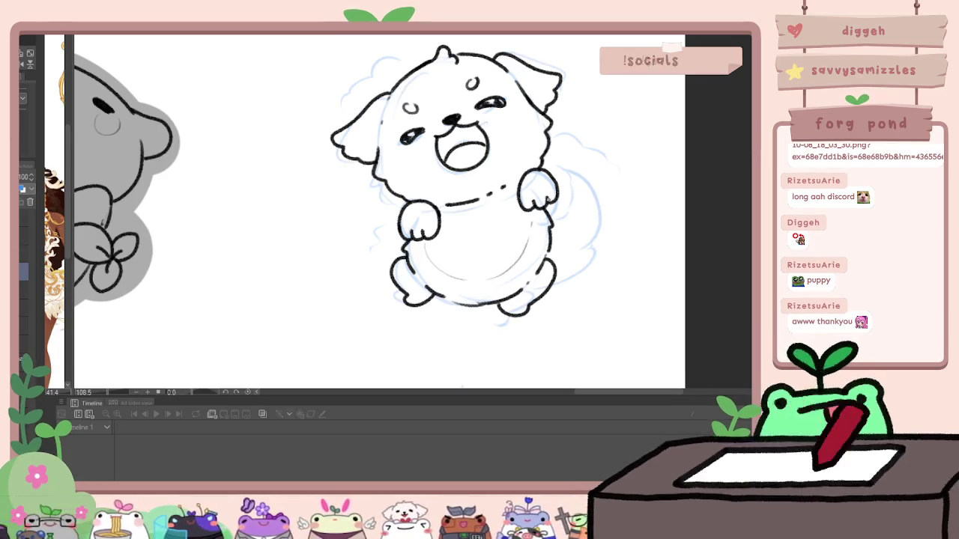
# Step: Draw a curled tail on the puppy's right side, discarding the fur strokes
pyautogui.moveTo(558, 180); pyautogui.dragTo(566, 244)
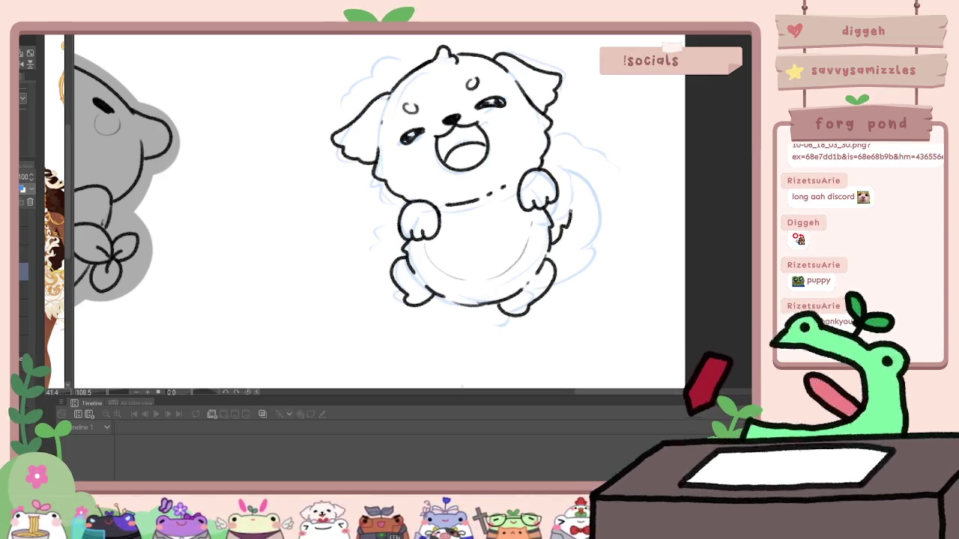
pyautogui.hotkey('ctrl', 'z')
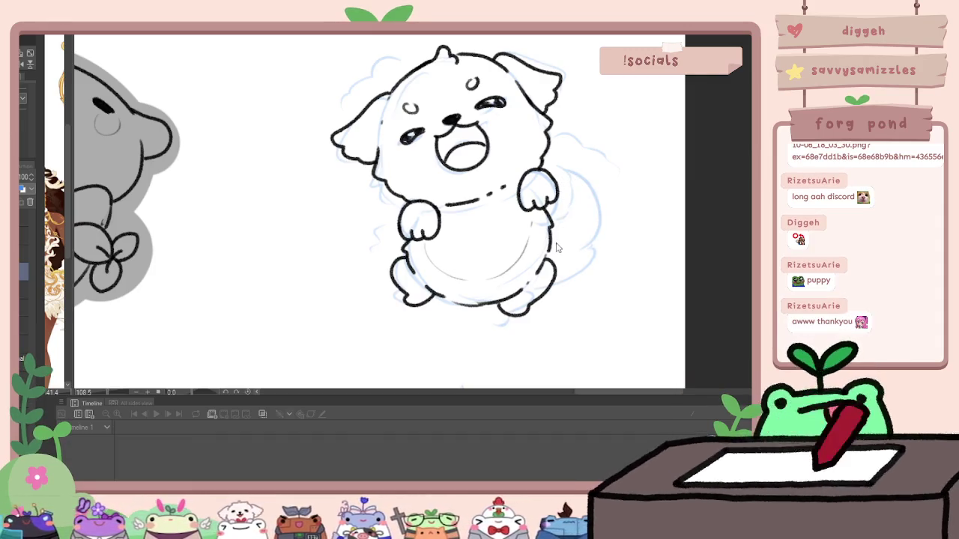
pyautogui.moveTo(569, 197); pyautogui.dragTo(584, 261)
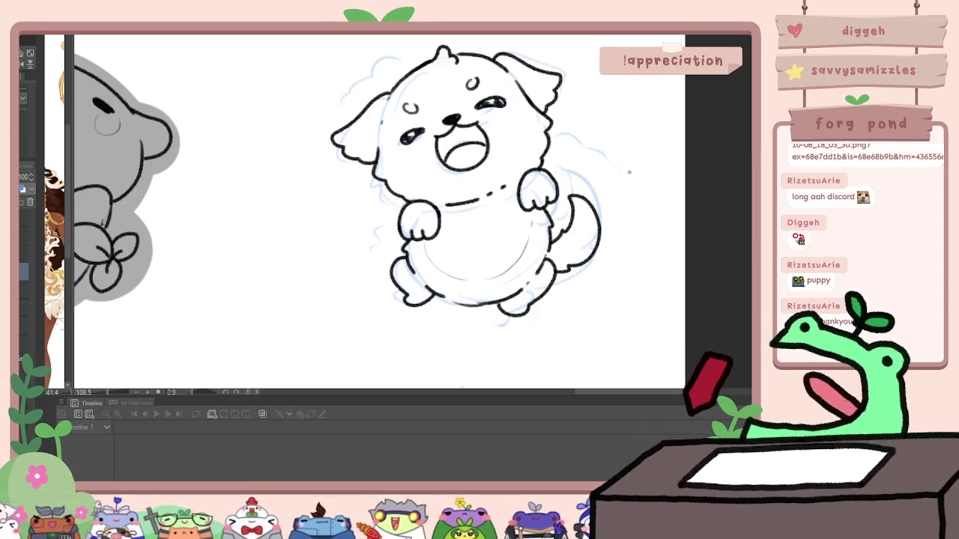
pyautogui.moveTo(626, 199)
pyautogui.mouseDown()
pyautogui.moveTo(618, 212)
pyautogui.moveTo(608, 206)
pyautogui.mouseUp()
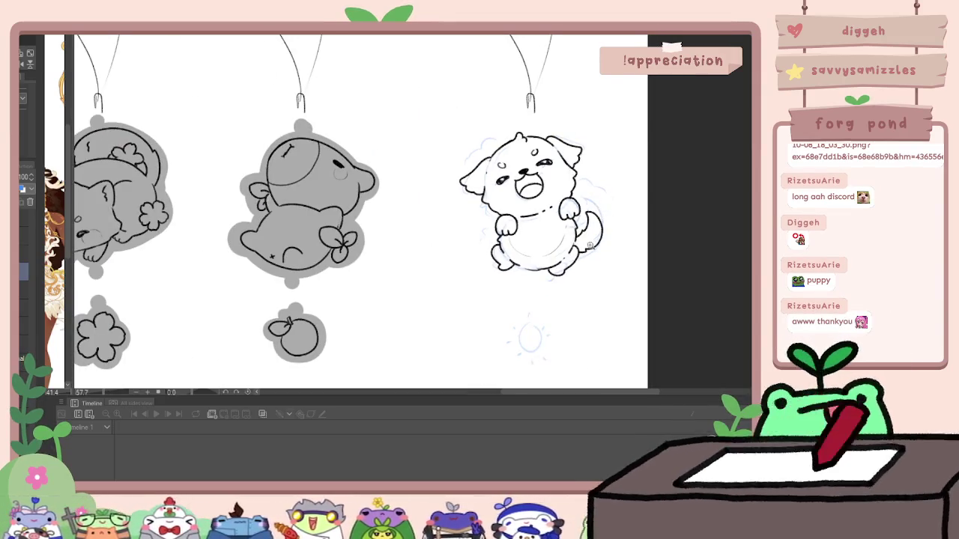
pyautogui.moveTo(590, 245); pyautogui.dragTo(585, 216)
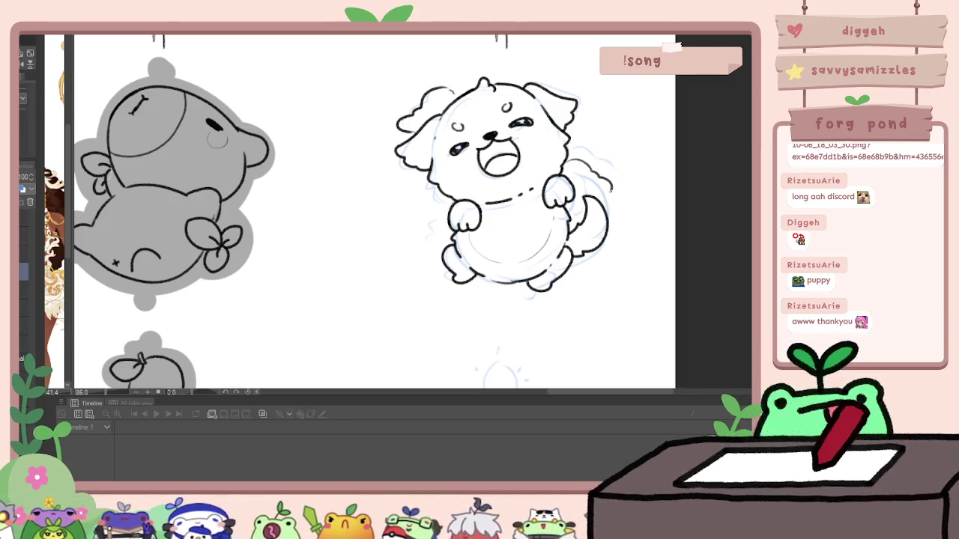
pyautogui.scroll(-2, 543, 221)
pyautogui.scroll(-3, 543, 221)
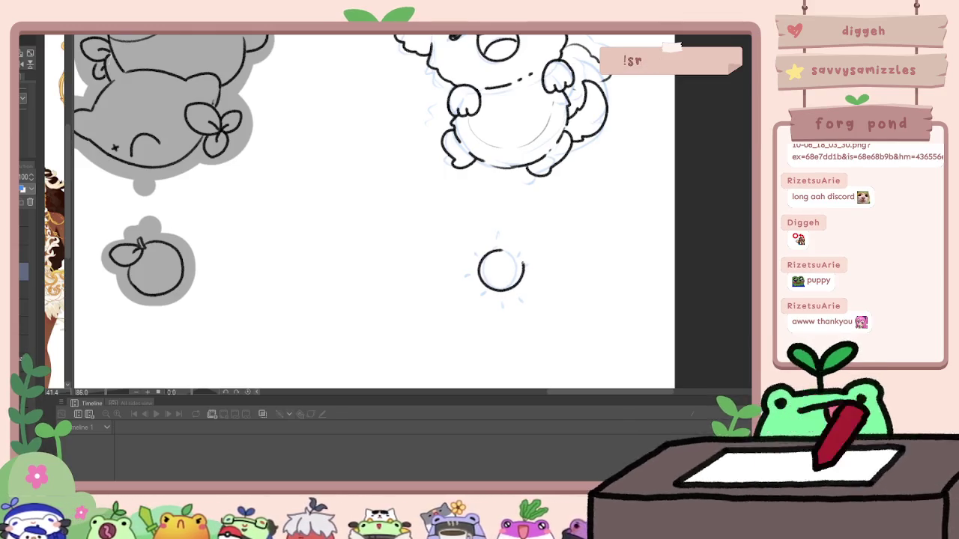
# Step: Ink small ray marks around the sun dangle's circle
pyautogui.moveTo(496, 242); pyautogui.dragTo(502, 241)
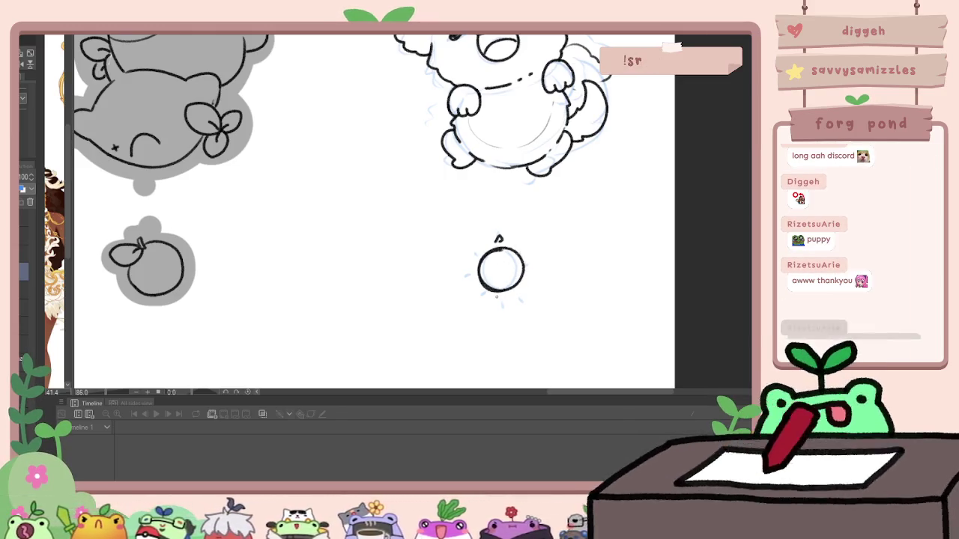
pyautogui.moveTo(498, 298); pyautogui.dragTo(501, 301)
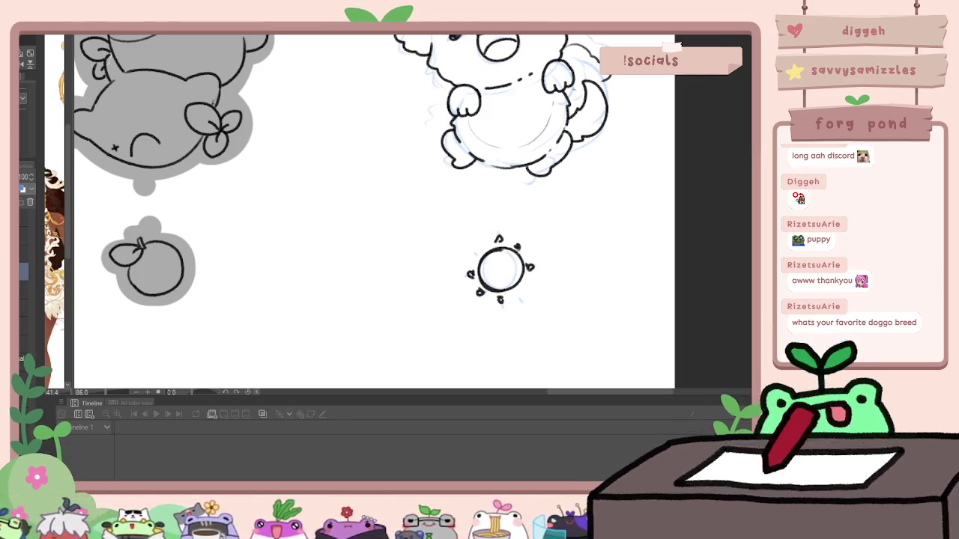
pyautogui.scroll(-3, 587, 204)
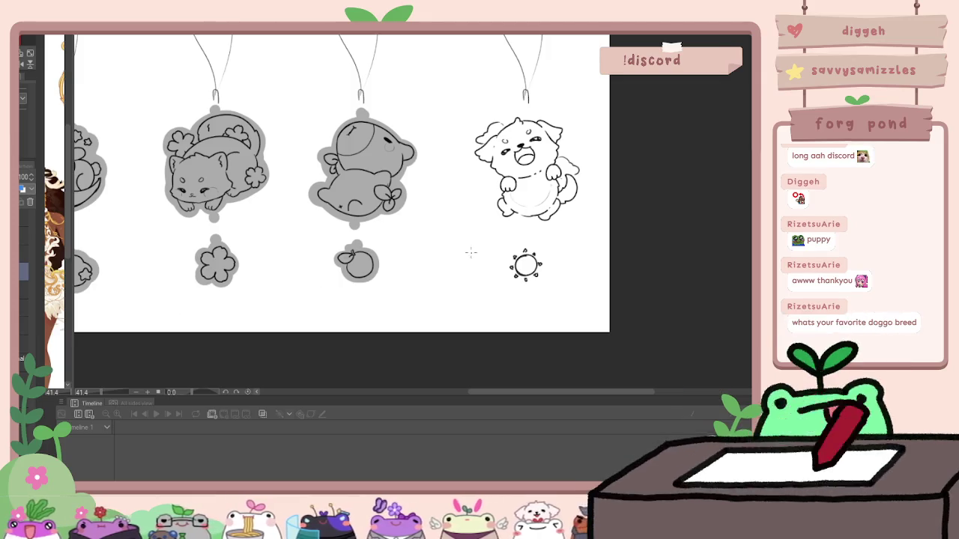
# Step: Select the sun charm, transform and commit it, then deselect
pyautogui.moveTo(578, 252); pyautogui.dragTo(579, 258)
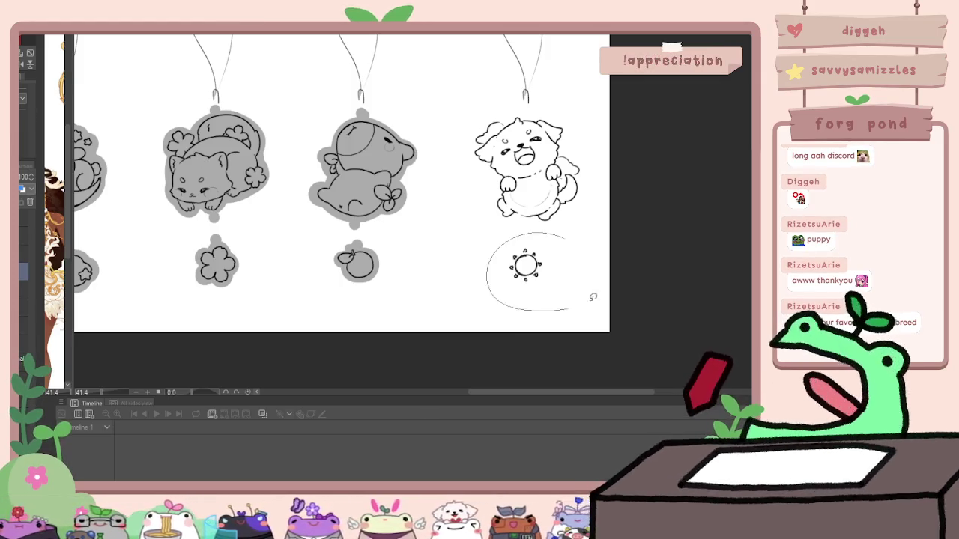
pyautogui.hotkey('ctrl', 't')
pyautogui.press('Return')
pyautogui.hotkey('ctrl', 'd')
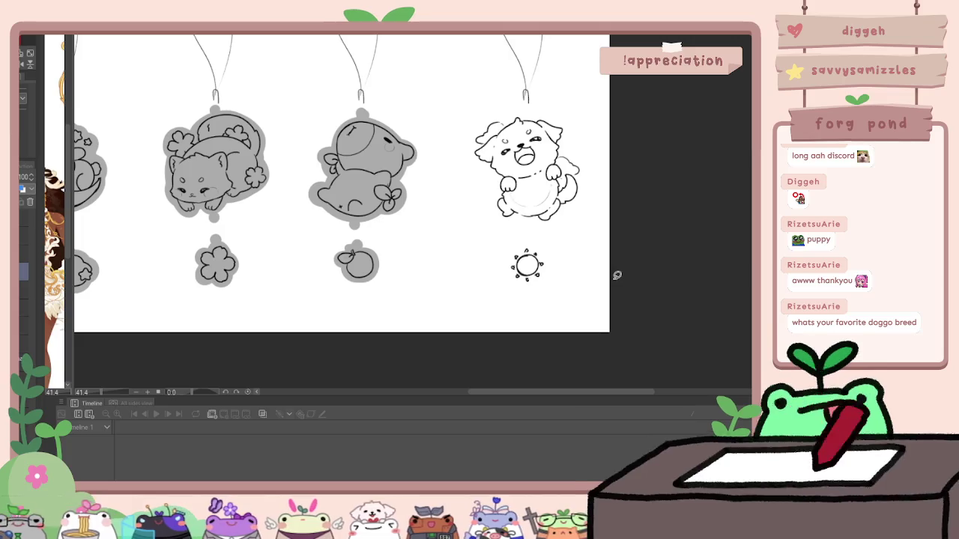
# Step: Transform the dog charm selection, then paint gray backing across the dog's head
pyautogui.moveTo(597, 171); pyautogui.dragTo(570, 120)
pyautogui.hotkey('ctrl', 't')
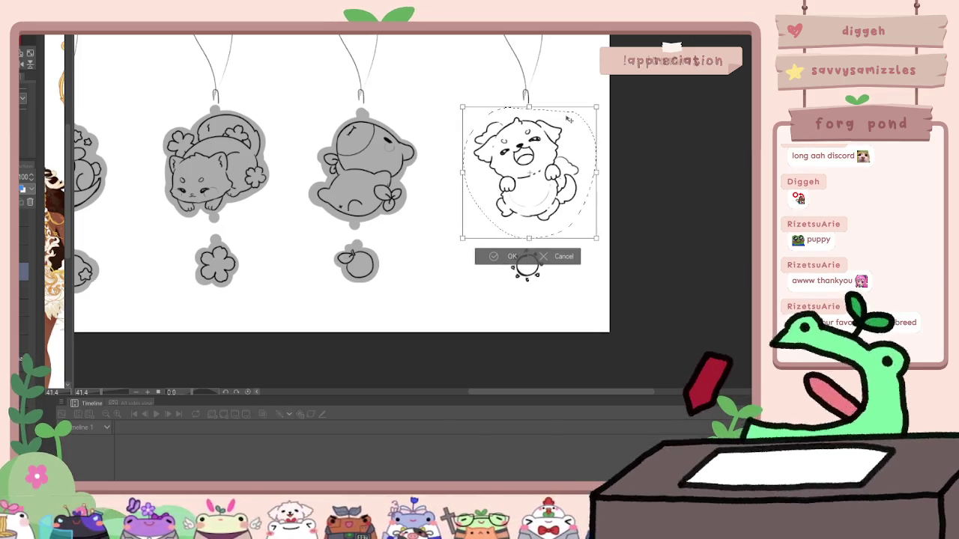
pyautogui.press('Return')
pyautogui.hotkey('ctrl', 'd')
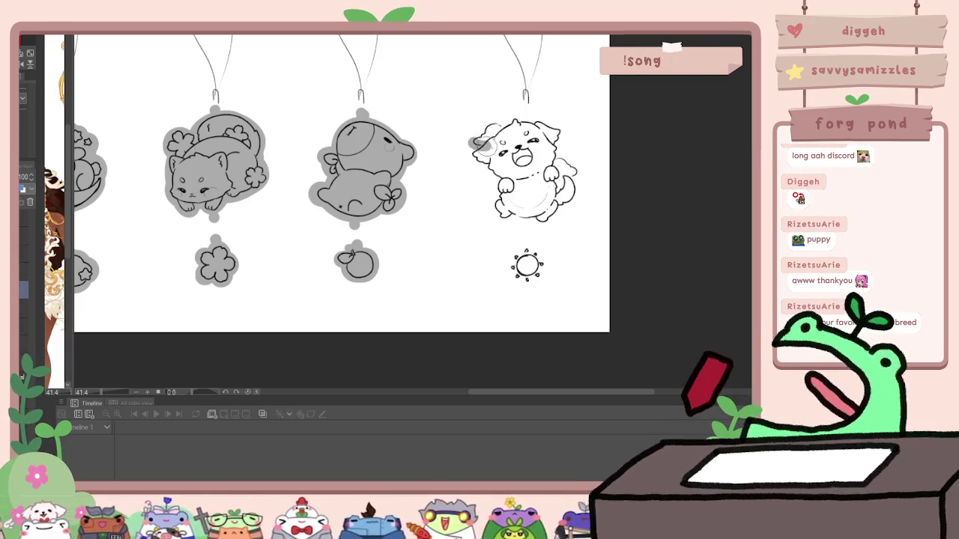
pyautogui.moveTo(485, 141)
pyautogui.mouseDown()
pyautogui.moveTo(530, 128)
pyautogui.moveTo(565, 137)
pyautogui.moveTo(551, 161)
pyautogui.moveTo(570, 184)
pyautogui.moveTo(556, 200)
pyautogui.moveTo(471, 165)
pyautogui.moveTo(494, 180)
pyautogui.moveTo(496, 217)
pyautogui.moveTo(545, 219)
pyautogui.moveTo(565, 194)
pyautogui.mouseUp()
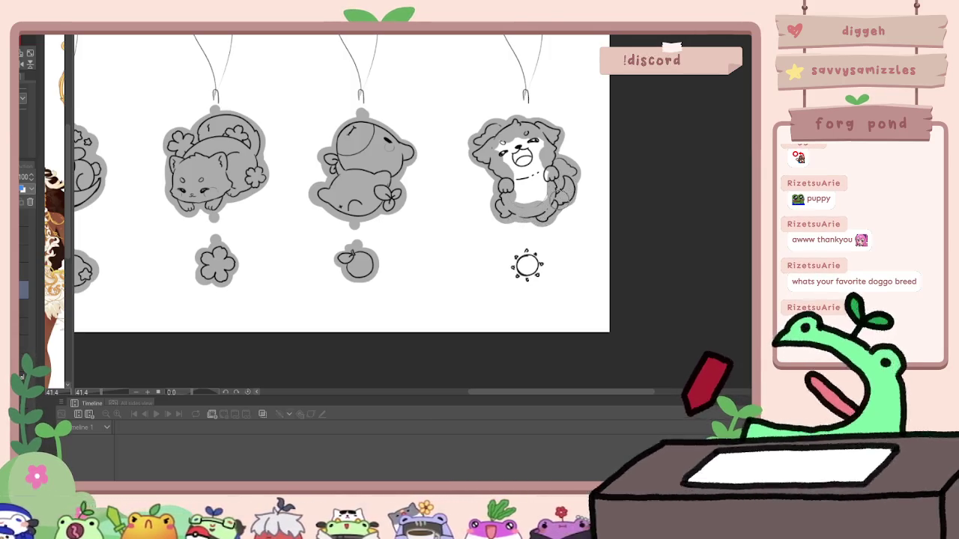
# Step: Paint gray over the dog's right side, chest and body, and fill the sun dangle's ring
pyautogui.moveTo(558, 177)
pyautogui.mouseDown()
pyautogui.moveTo(572, 201)
pyautogui.moveTo(524, 134)
pyautogui.mouseUp()
pyautogui.moveTo(531, 199); pyautogui.dragTo(509, 146)
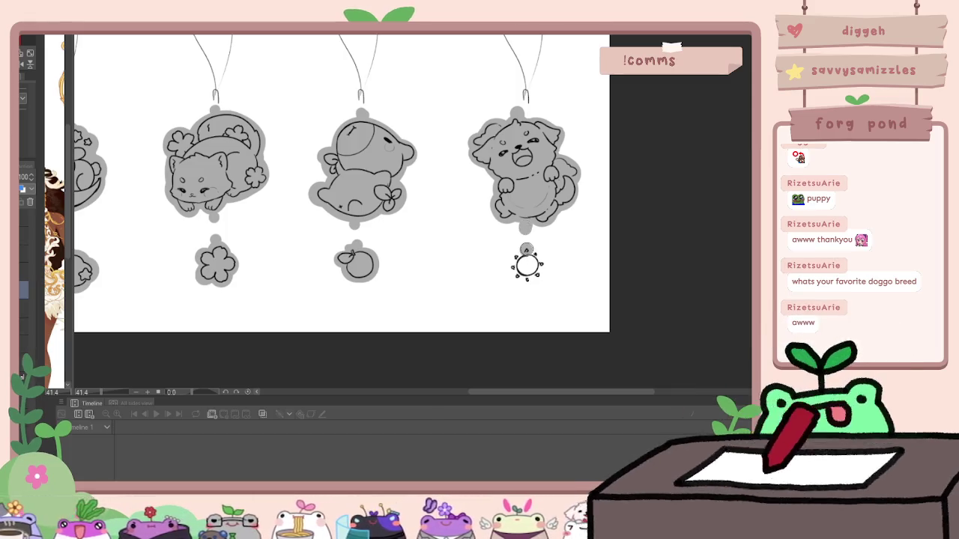
pyautogui.moveTo(526, 263); pyautogui.dragTo(527, 266)
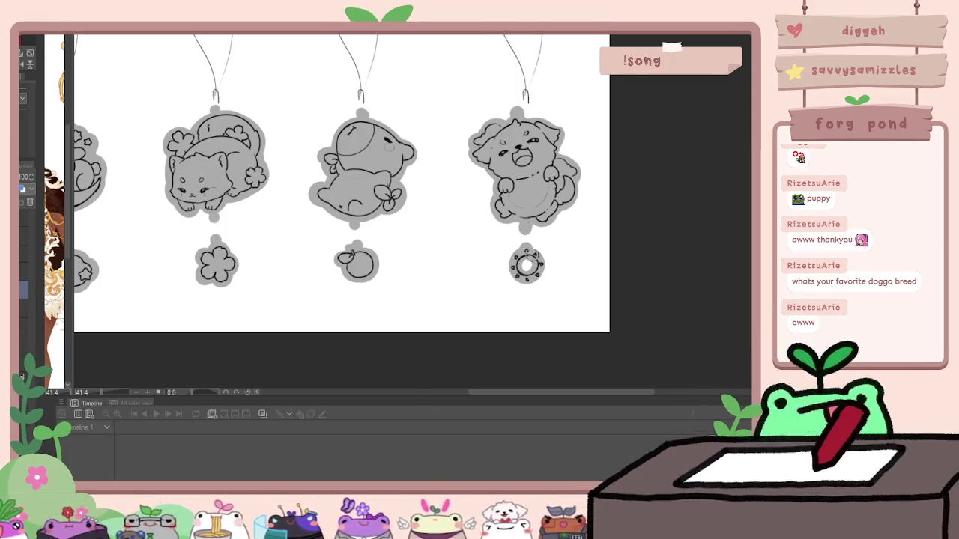
pyautogui.moveTo(526, 264); pyautogui.dragTo(528, 266)
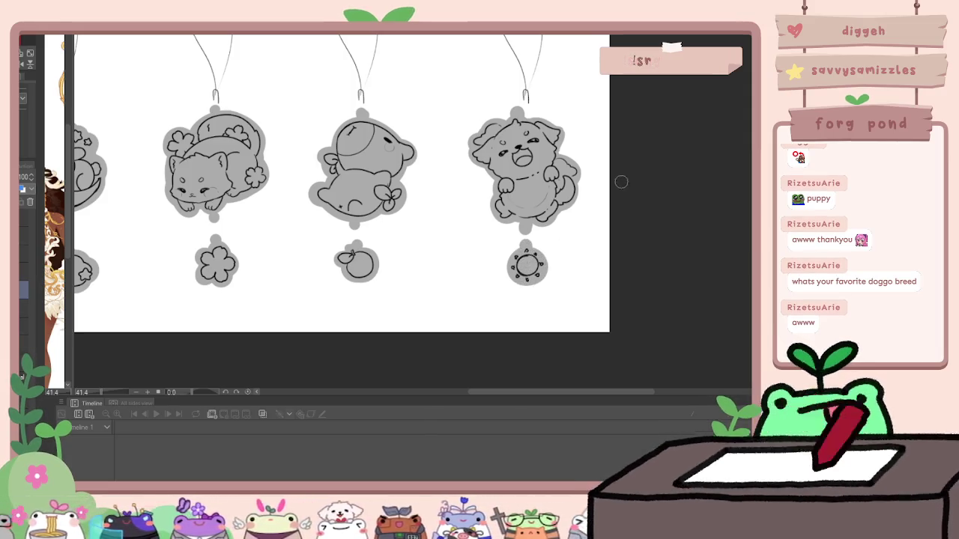
pyautogui.scroll(-2, 621, 182)
pyautogui.scroll(1, 621, 142)
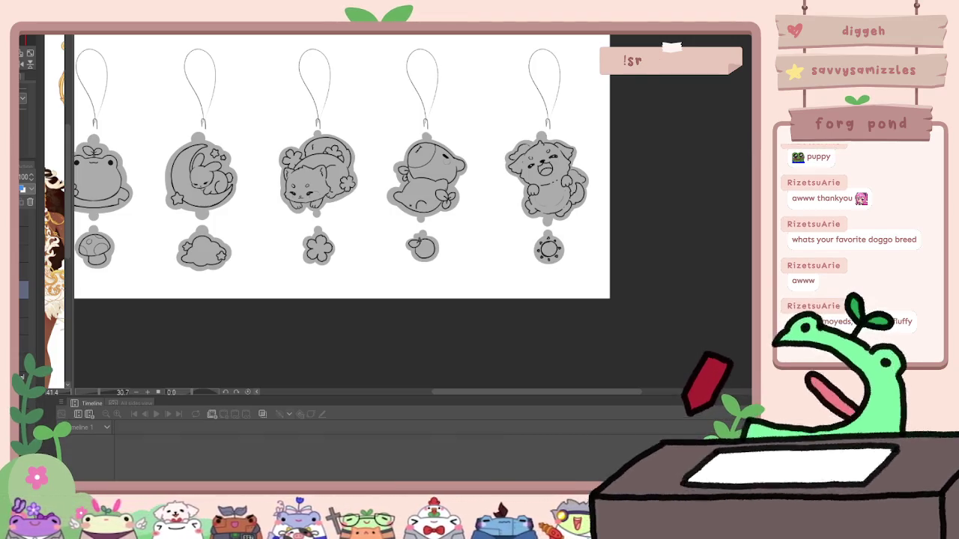
# Step: Move the dog charm and sun dangle left and slightly down
pyautogui.moveTo(618, 229)
pyautogui.mouseDown()
pyautogui.moveTo(292, 240)
pyautogui.moveTo(609, 234)
pyautogui.mouseUp()
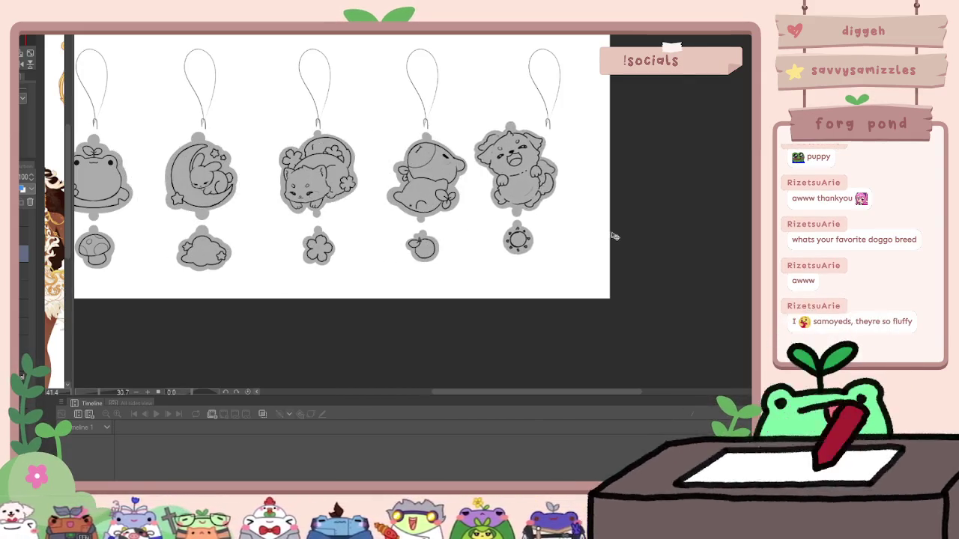
pyautogui.press('Return')
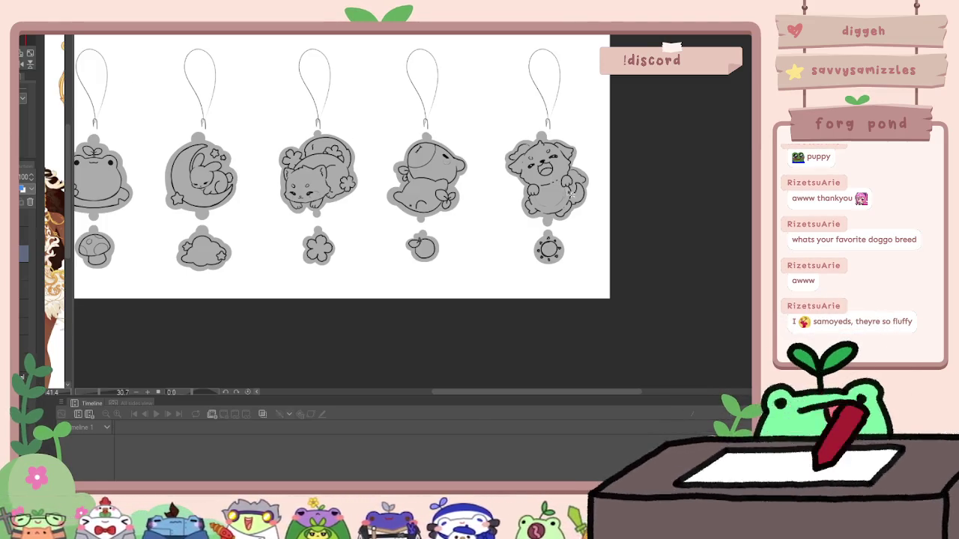
pyautogui.hotkey('ctrl', 't')
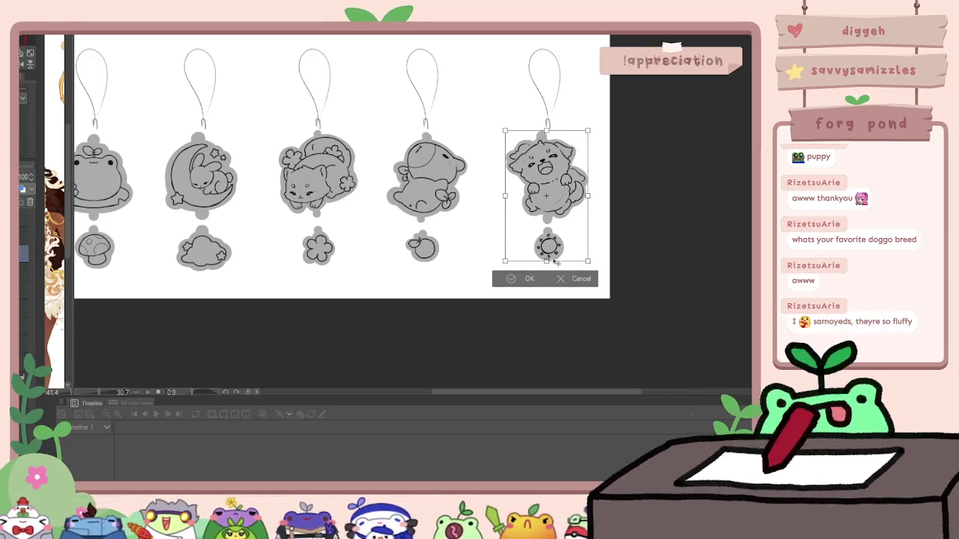
pyautogui.press('Return')
pyautogui.moveTo(585, 236); pyautogui.dragTo(570, 242)
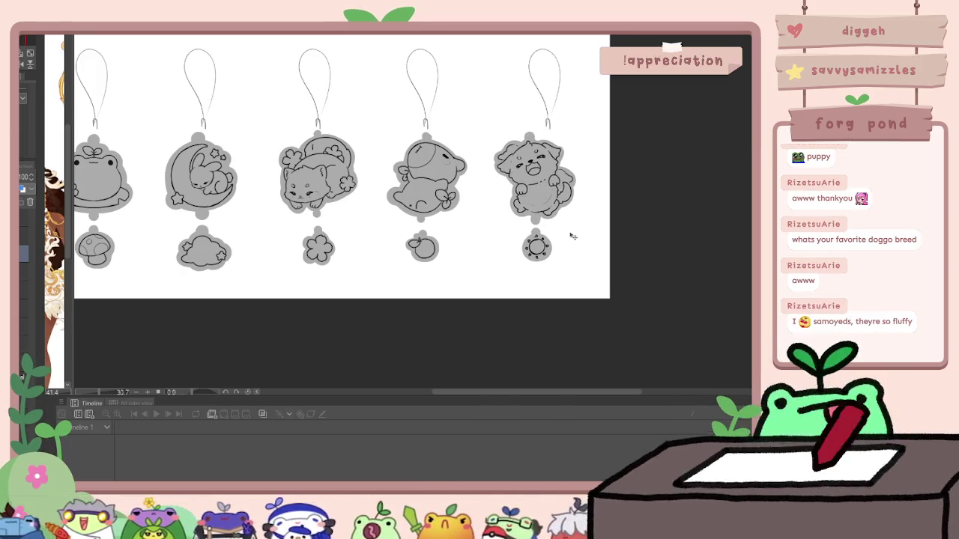
pyautogui.moveTo(570, 240); pyautogui.dragTo(567, 240)
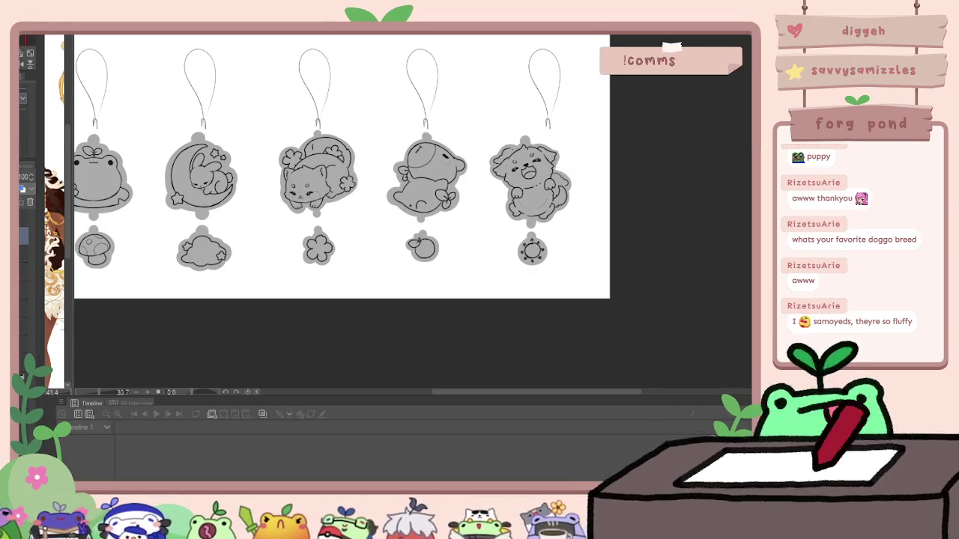
# Step: Shift the dog's hanging loop left so it sits above the dog
pyautogui.moveTo(524, 50); pyautogui.dragTo(525, 52)
pyautogui.hotkey('ctrl', 't')
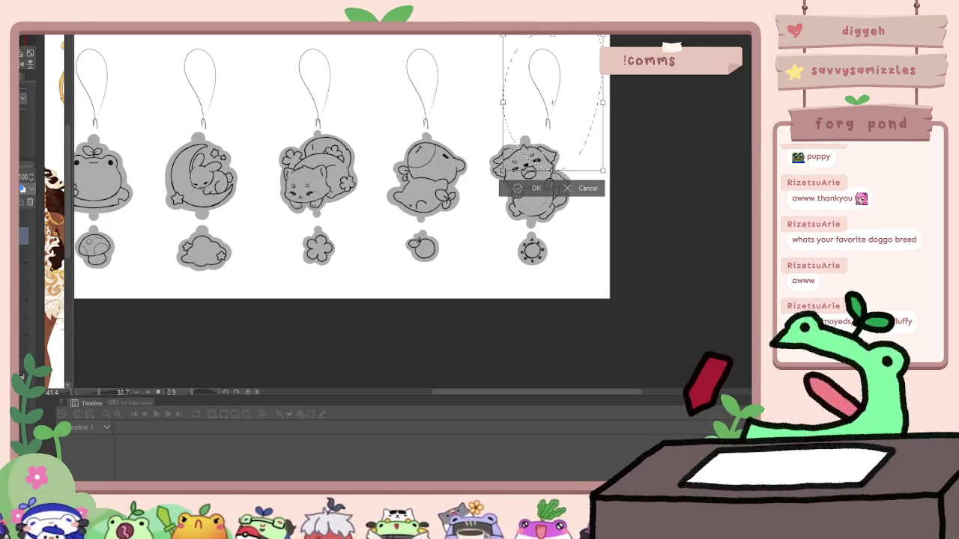
pyautogui.moveTo(547, 90); pyautogui.dragTo(524, 90)
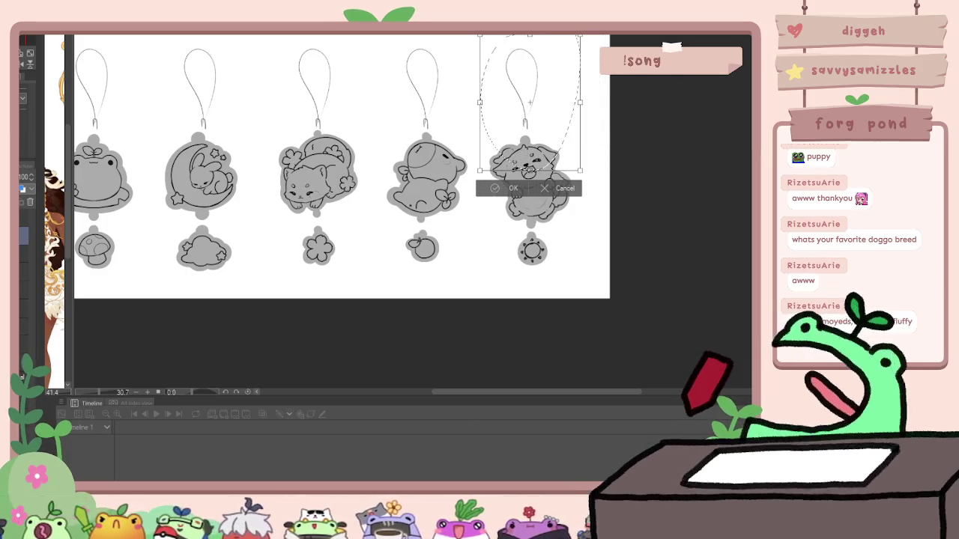
pyautogui.press('Return')
pyautogui.hotkey('ctrl', 'd')
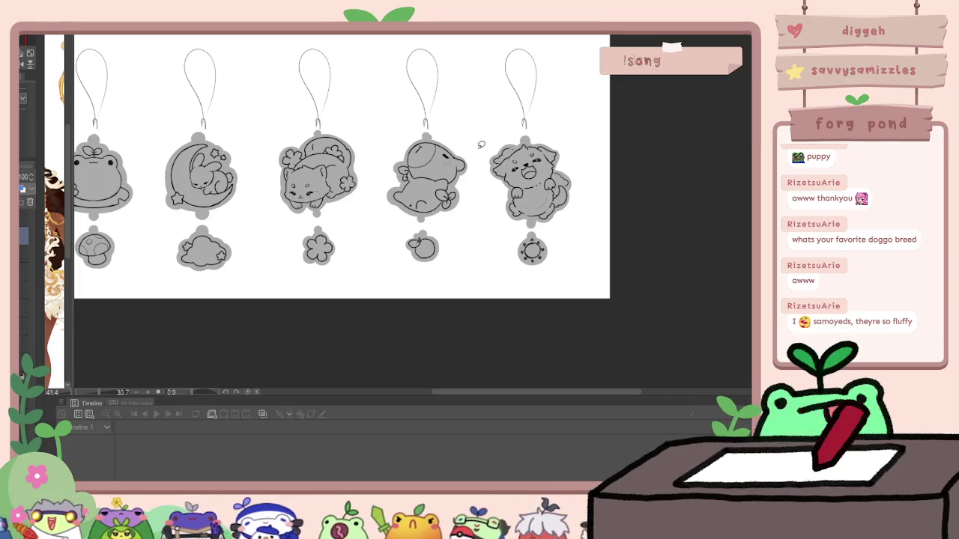
# Step: Nudge the dog charm slightly right into place and centre all five charms in view
pyautogui.moveTo(475, 151); pyautogui.dragTo(502, 292)
pyautogui.moveTo(600, 50); pyautogui.dragTo(598, 47)
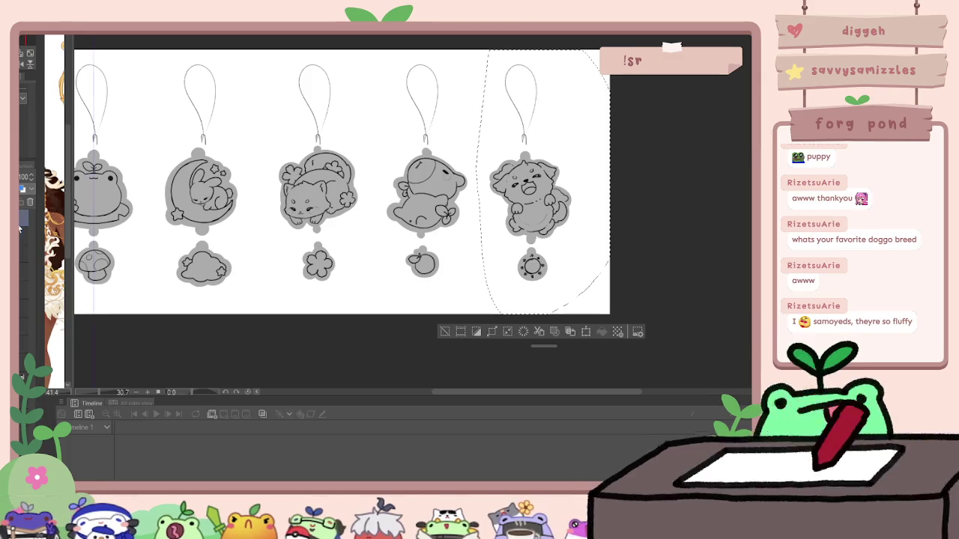
pyautogui.hotkey('ctrl', 't')
pyautogui.moveTo(532, 199); pyautogui.dragTo(536, 198)
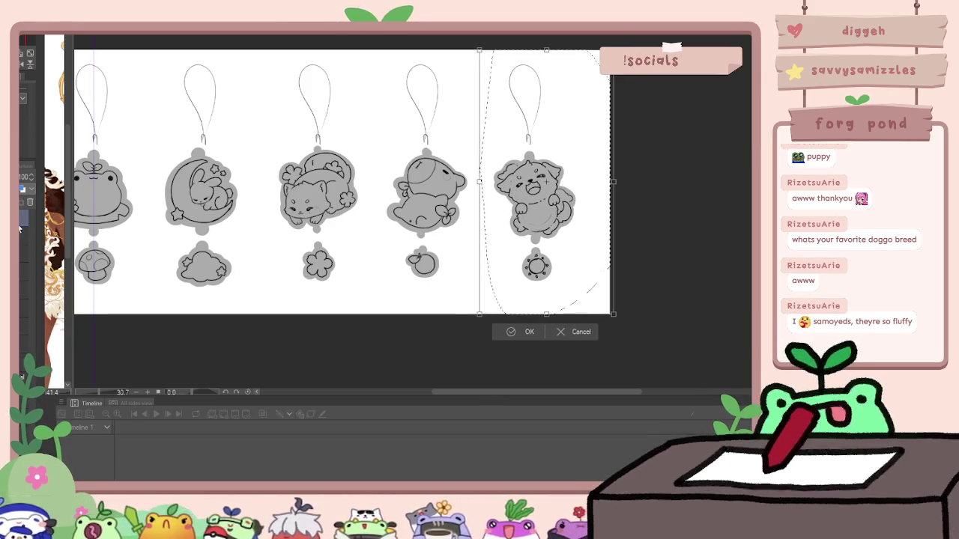
pyautogui.press('Return')
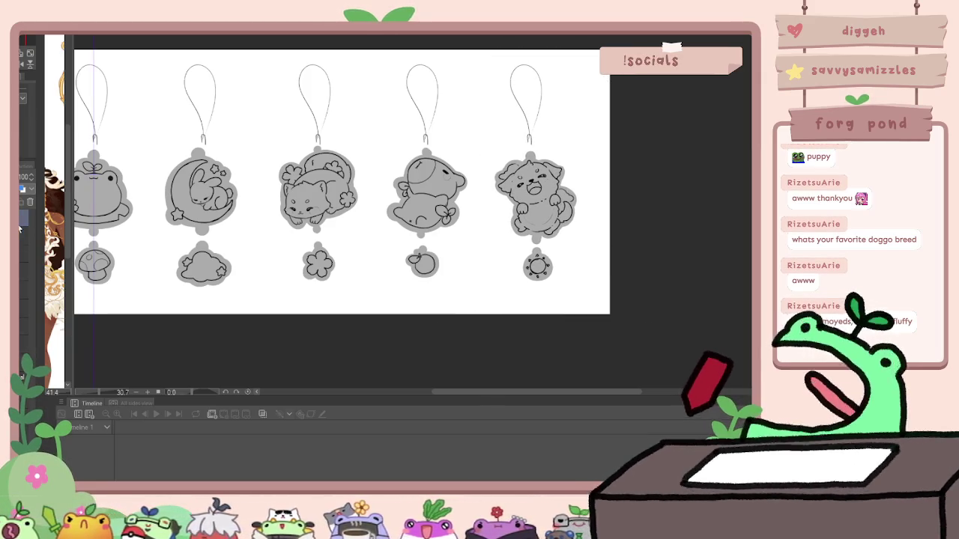
pyautogui.moveTo(480, 167); pyautogui.dragTo(530, 188)
pyautogui.scroll(1, 529, 188)
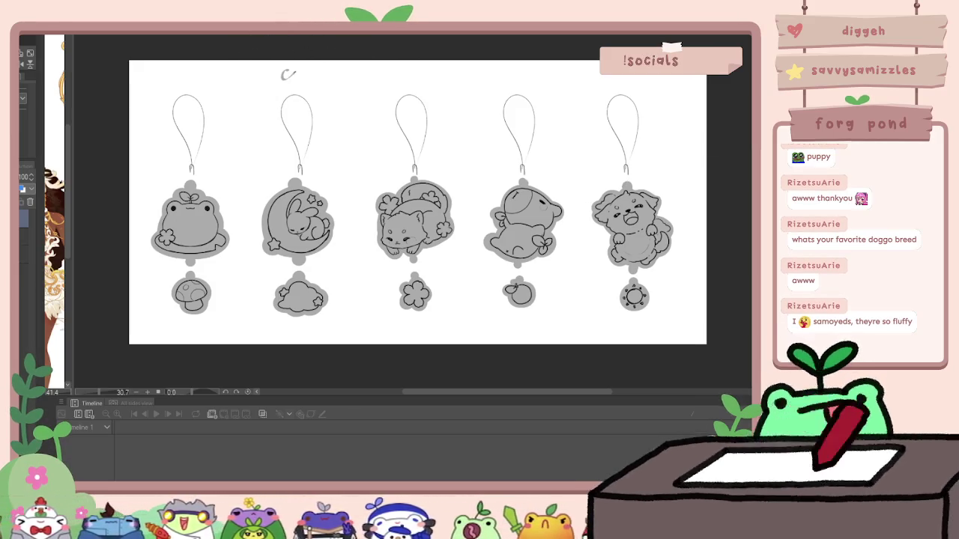
# Step: Handwrite 'critter gacha' above the charms and move it right to centre it
pyautogui.moveTo(327, 66)
pyautogui.mouseDown()
pyautogui.moveTo(327, 78)
pyautogui.moveTo(349, 69)
pyautogui.mouseUp()
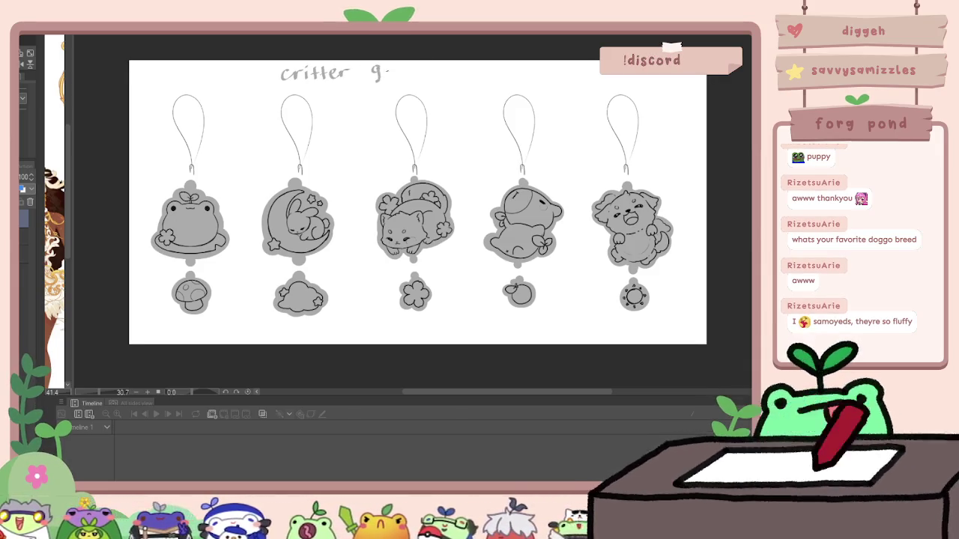
pyautogui.moveTo(408, 69)
pyautogui.mouseDown()
pyautogui.moveTo(406, 77)
pyautogui.moveTo(426, 77)
pyautogui.mouseUp()
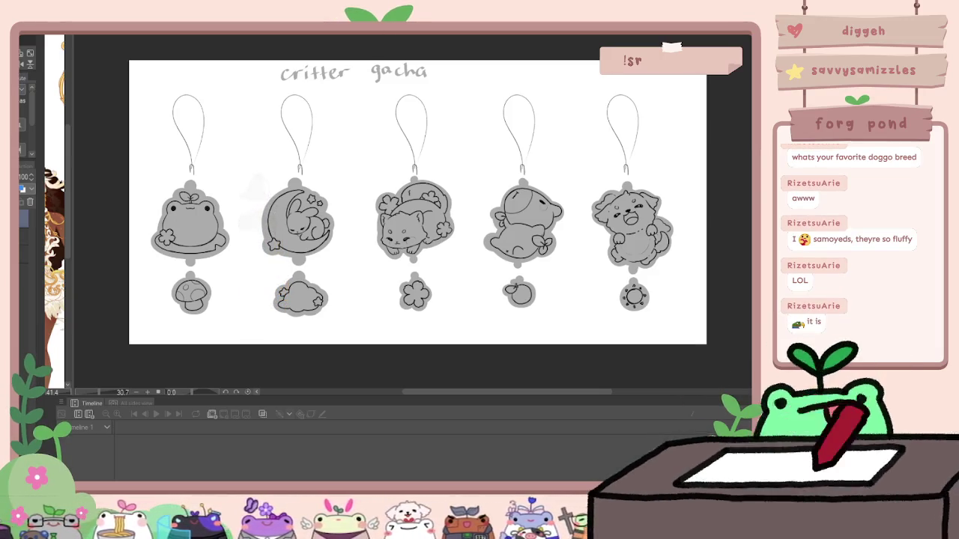
pyautogui.moveTo(295, 88); pyautogui.dragTo(361, 95)
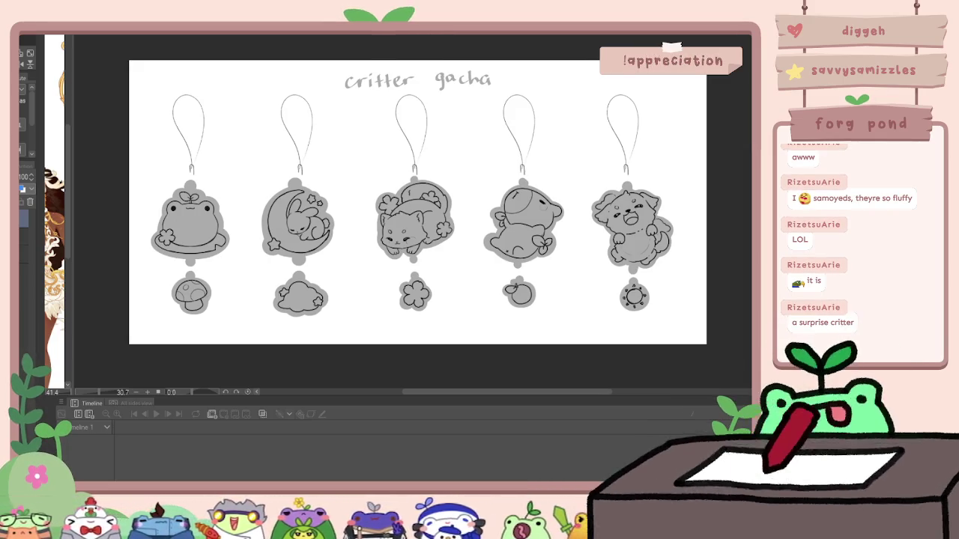
# Step: Switch to the character sketch animation document with Ctrl+Tab
pyautogui.scroll(3, 417, 202)
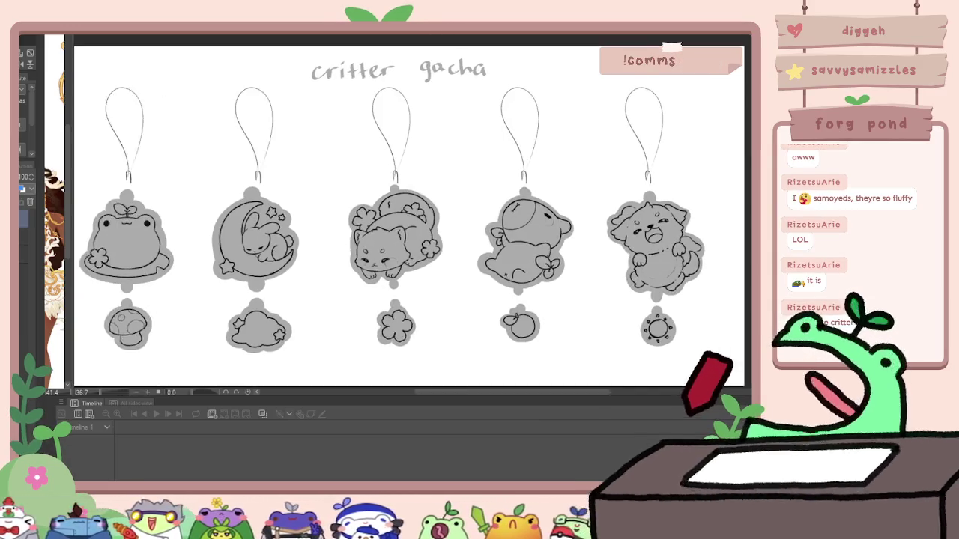
pyautogui.scroll(-3, 417, 202)
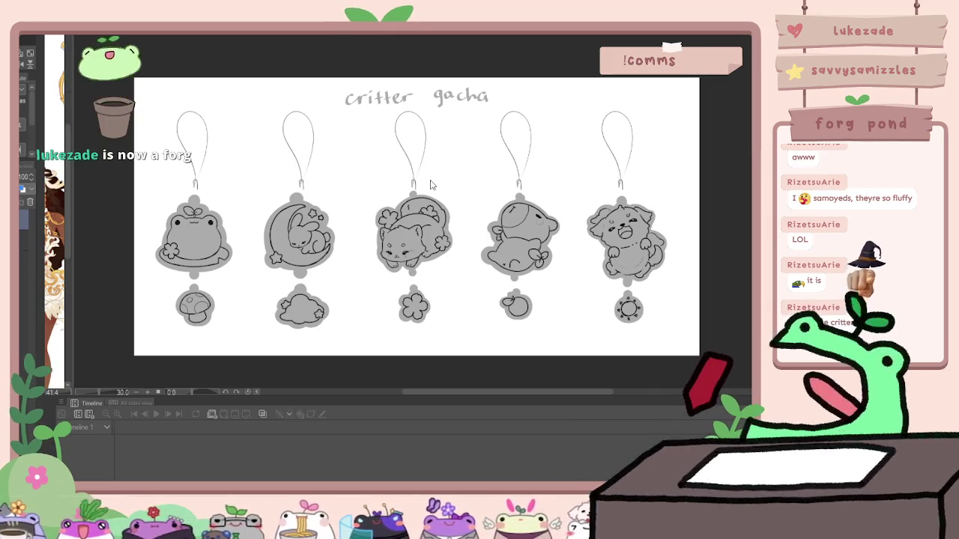
pyautogui.moveTo(431, 185); pyautogui.dragTo(416, 184)
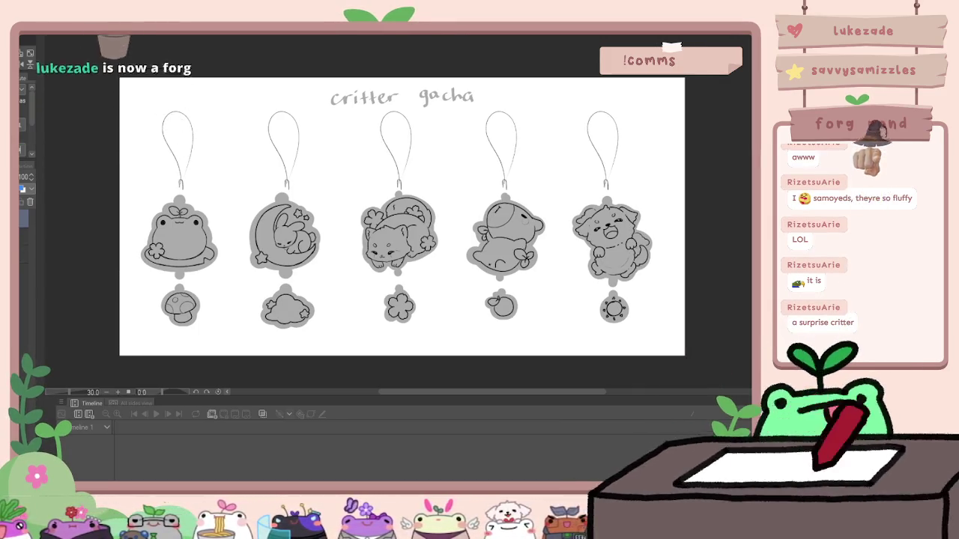
pyautogui.hotkey('ctrl', 'Tab')
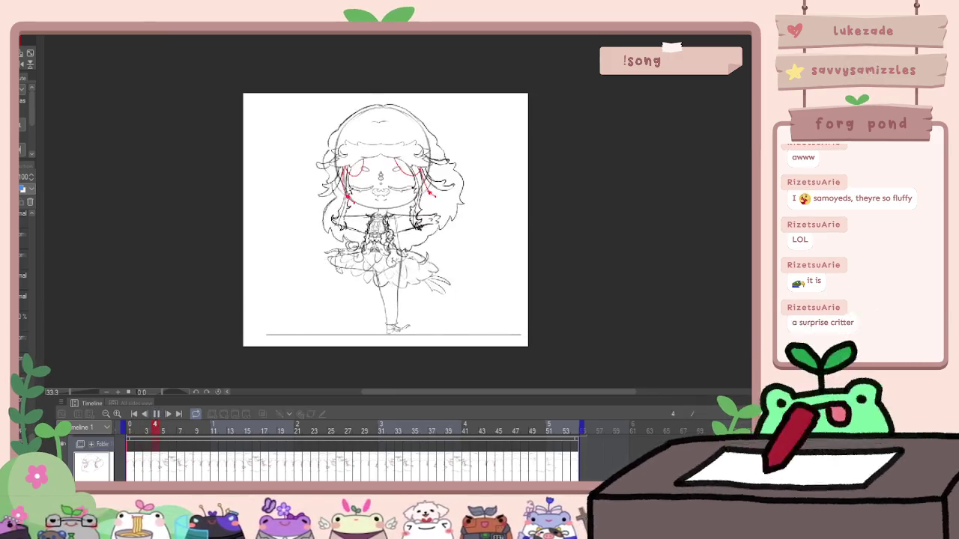
pyautogui.scroll(1, 377, 310)
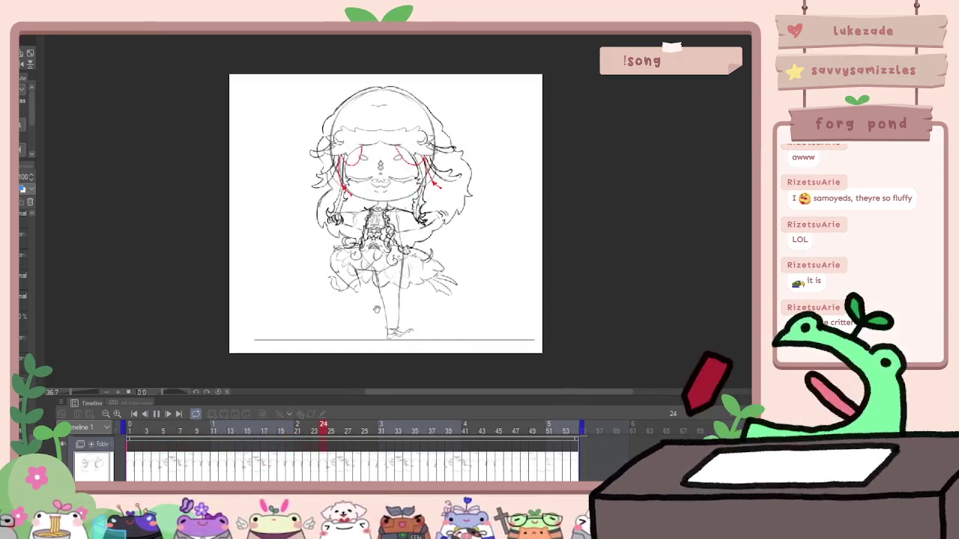
pyautogui.scroll(1, 376, 309)
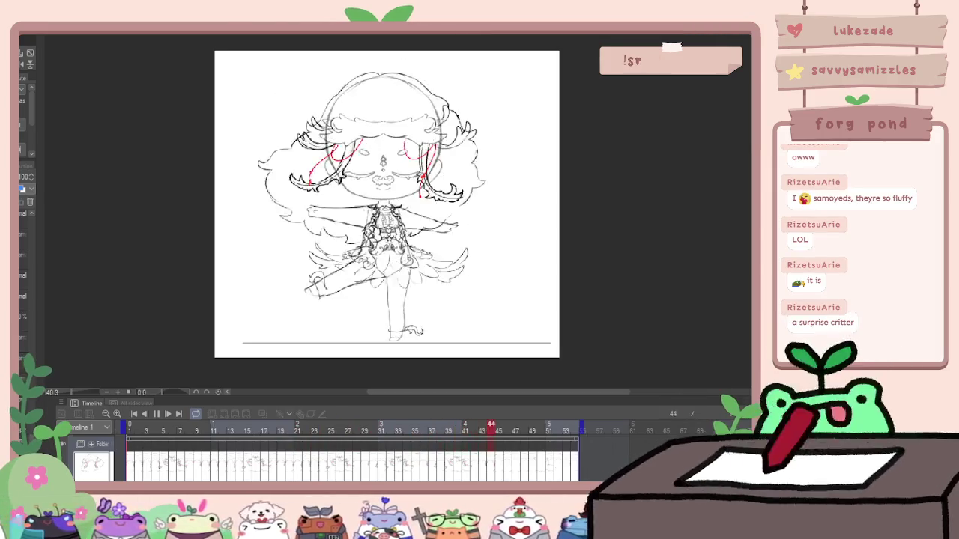